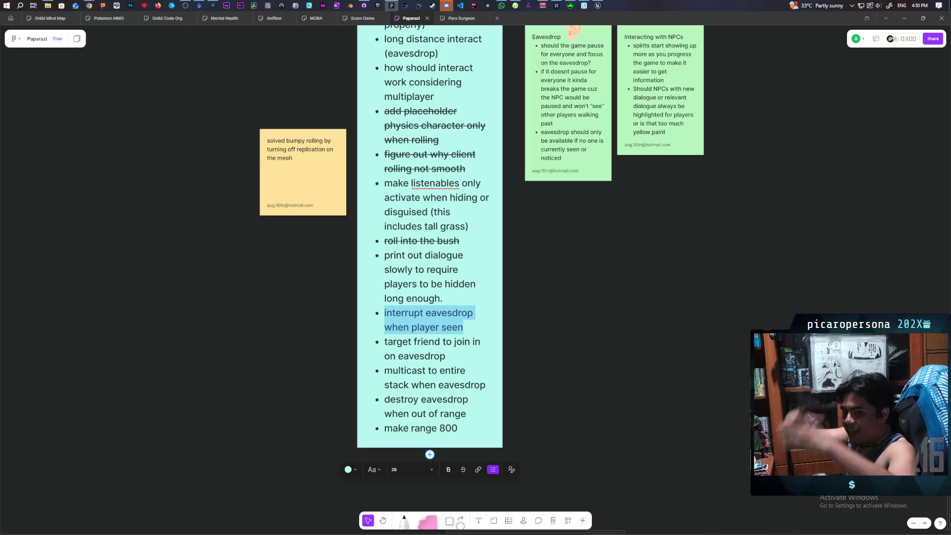
Delete and restore the 'interrupt eavesdrop when player seen' task, then switch to Unreal's play session
{"action": "key", "text": "BackSpace"}
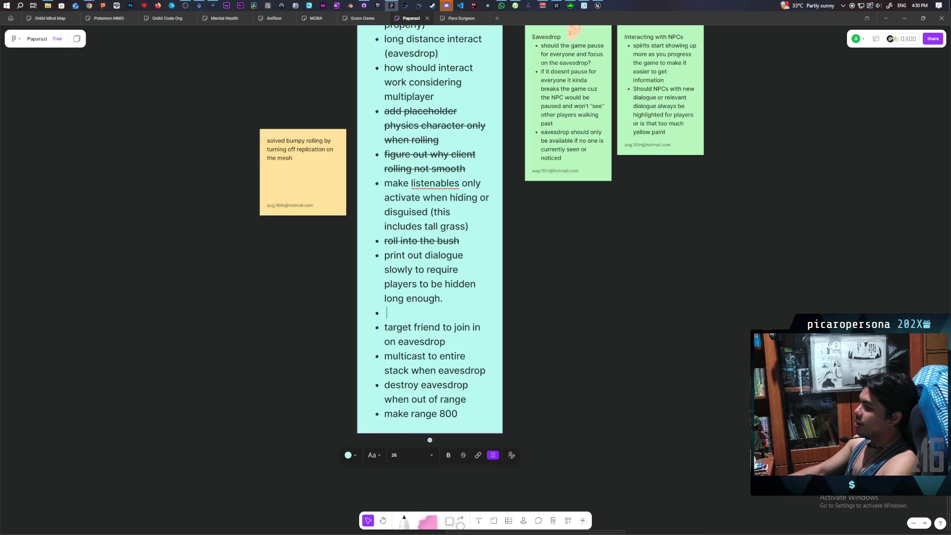
{"action": "key", "text": "ctrl+z"}
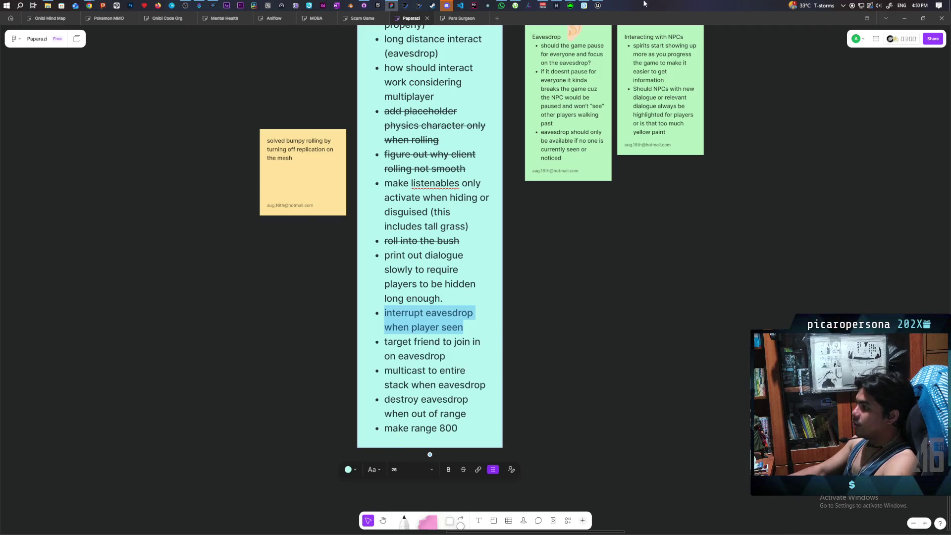
{"action": "left_click", "coordinate": [598, 6]}
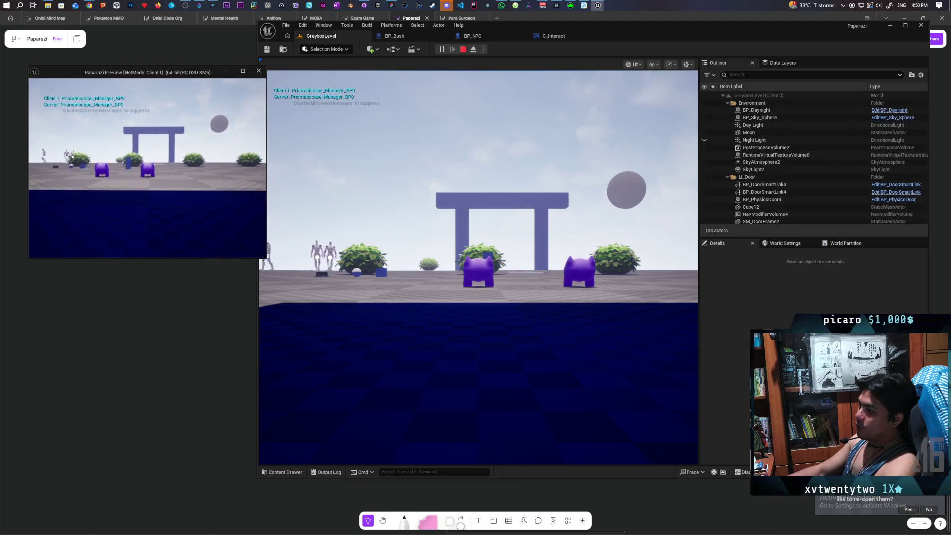
Walk the client character past the grass and NPCs to overhear their dialogue lines, then stop PIE
{"action": "left_click", "coordinate": [73, 157]}
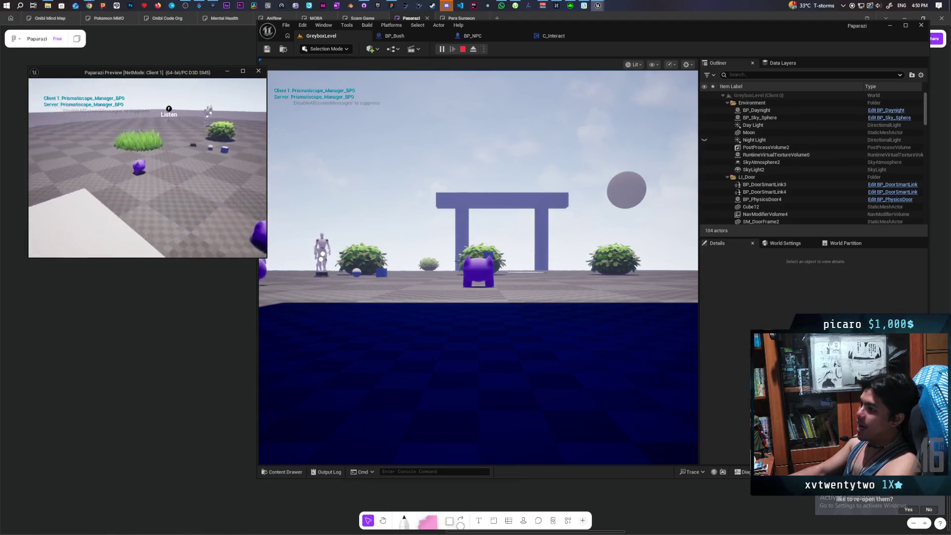
{"action": "key", "text": "w"}
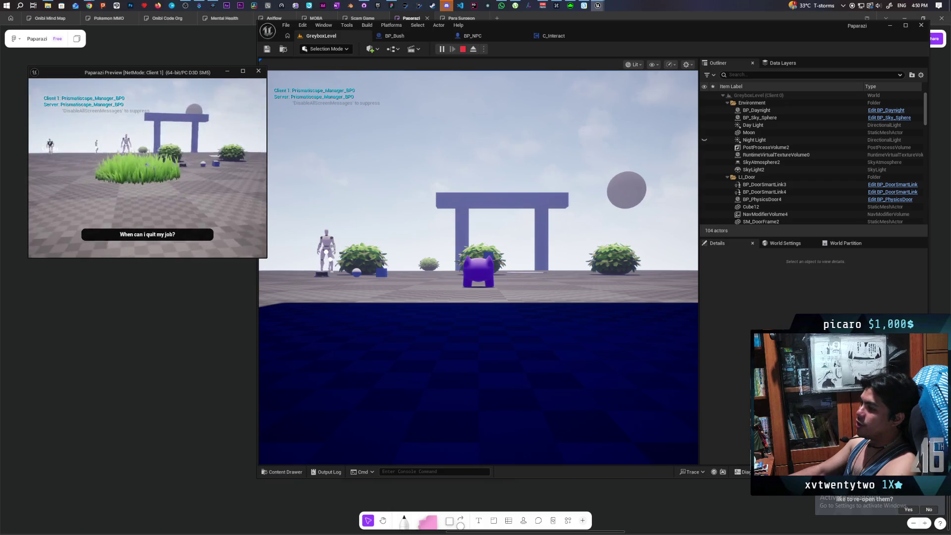
{"action": "key", "text": "w"}
{"action": "key", "text": "w"}
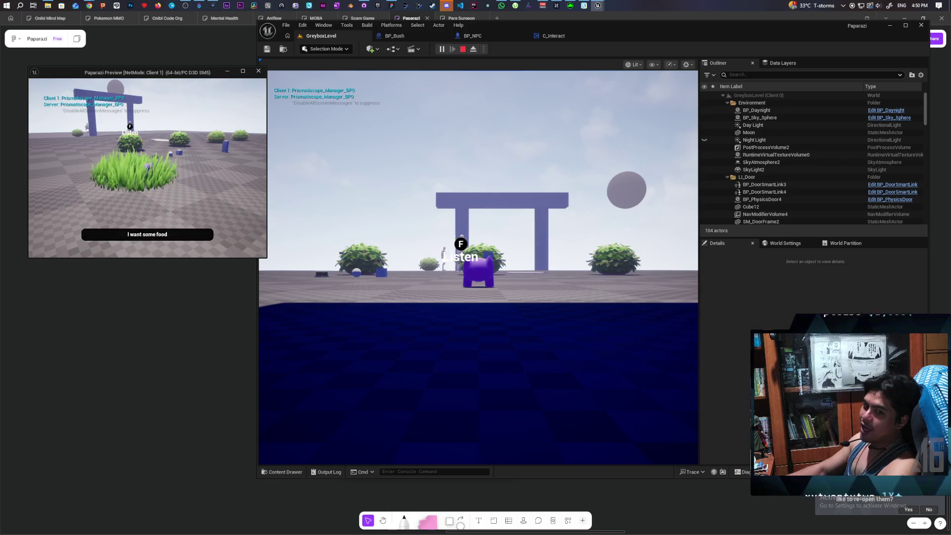
{"action": "key", "text": "w"}
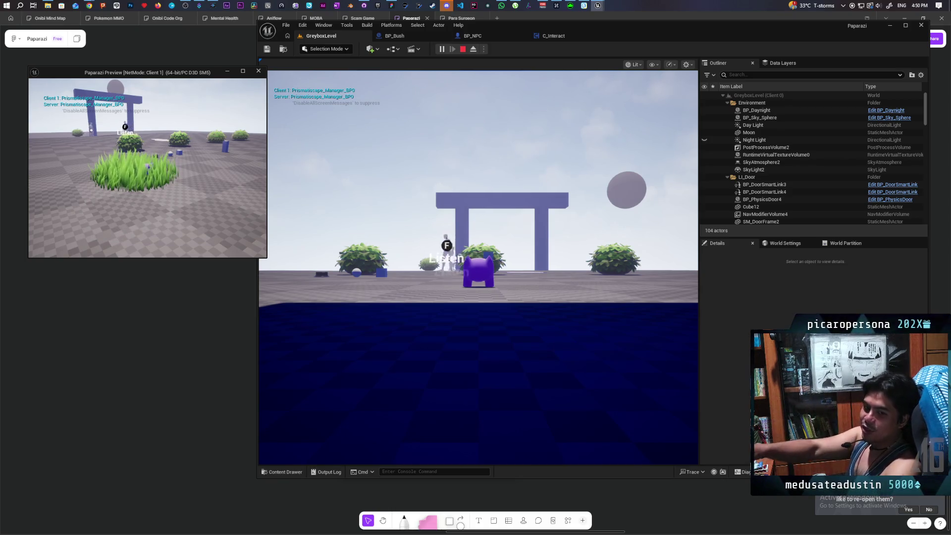
{"action": "key", "text": "w"}
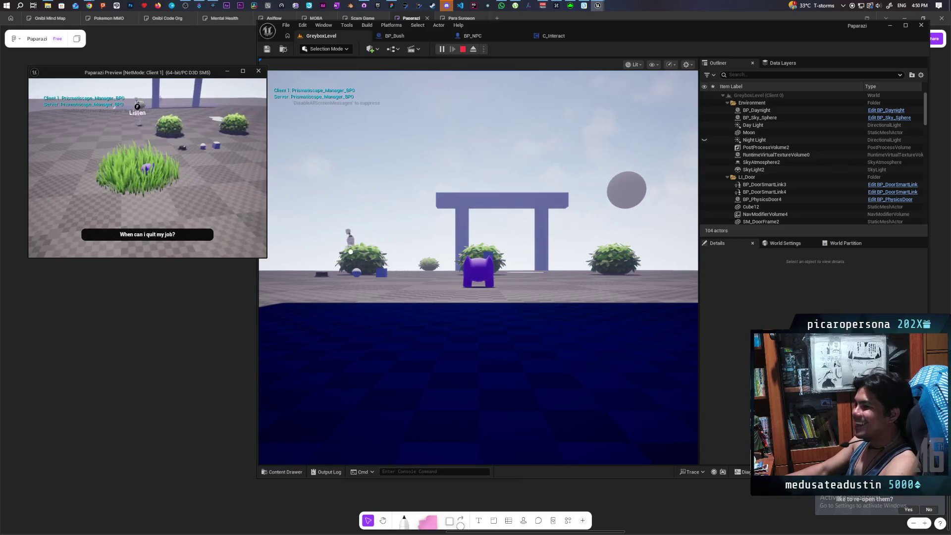
{"action": "key", "text": "w"}
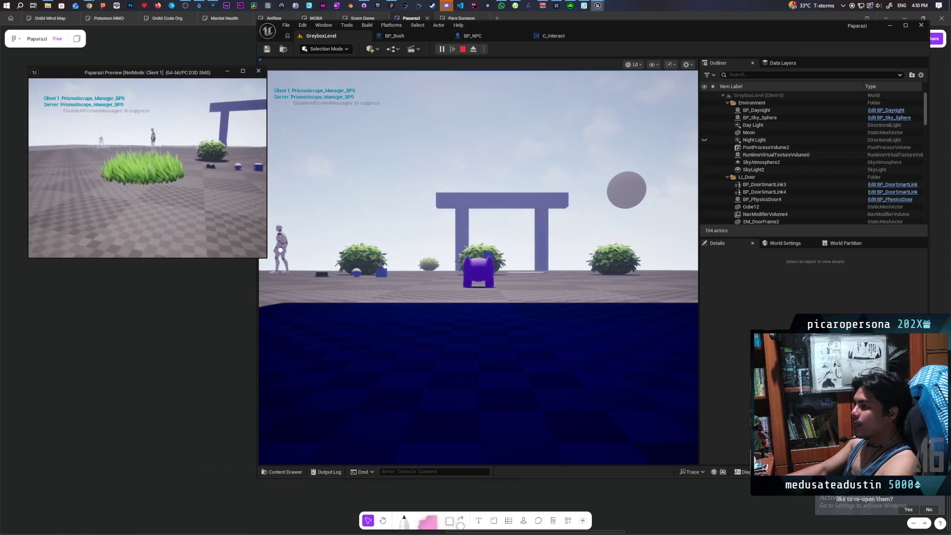
{"action": "key", "text": "w"}
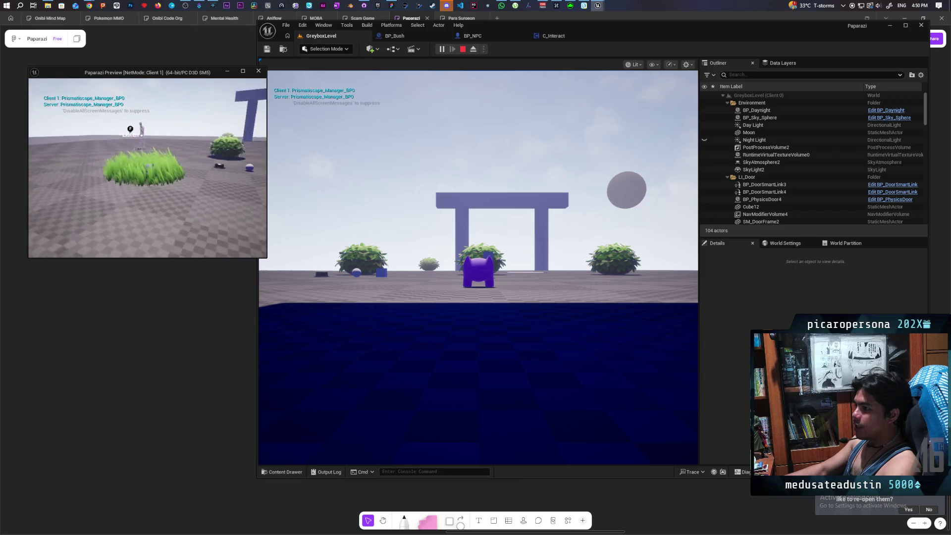
{"action": "key", "text": "w"}
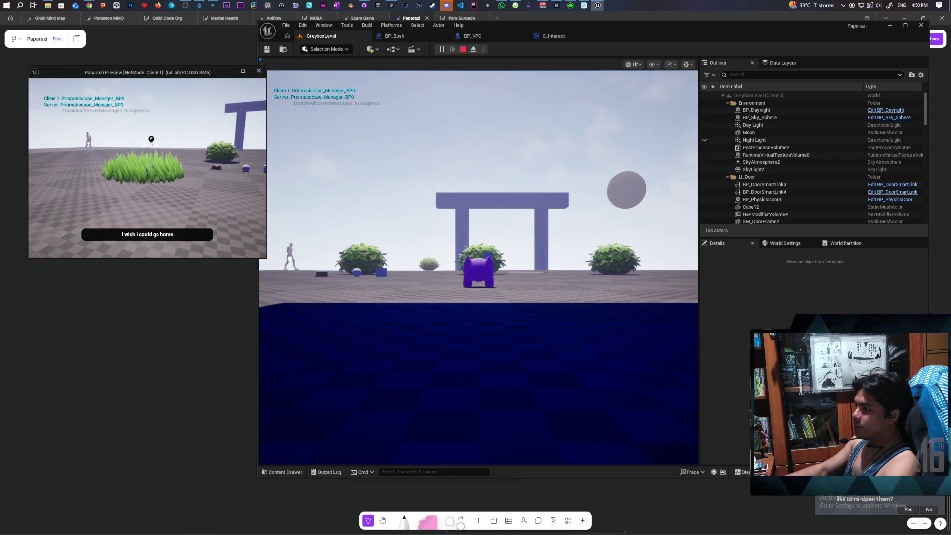
{"action": "key", "text": "Escape"}
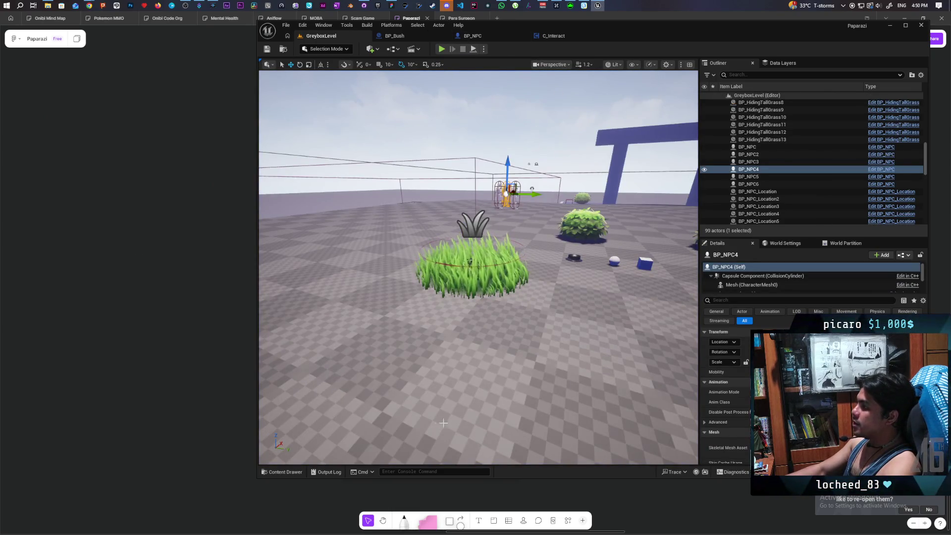
Open BP_Oni from the ThirdPerson Blueprints and edit C_Interact from its BP_InteractComponent
{"action": "left_click", "coordinate": [280, 472]}
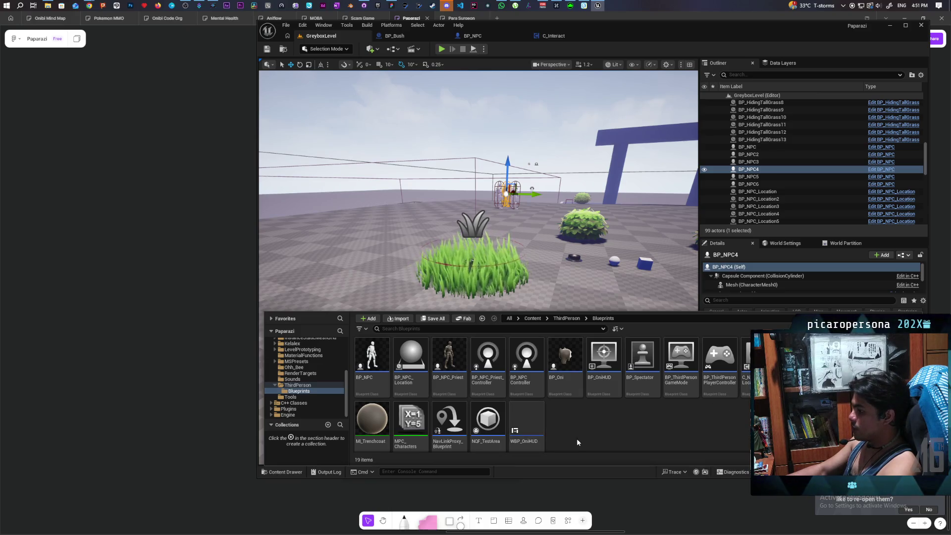
{"action": "left_click", "coordinate": [565, 362]}
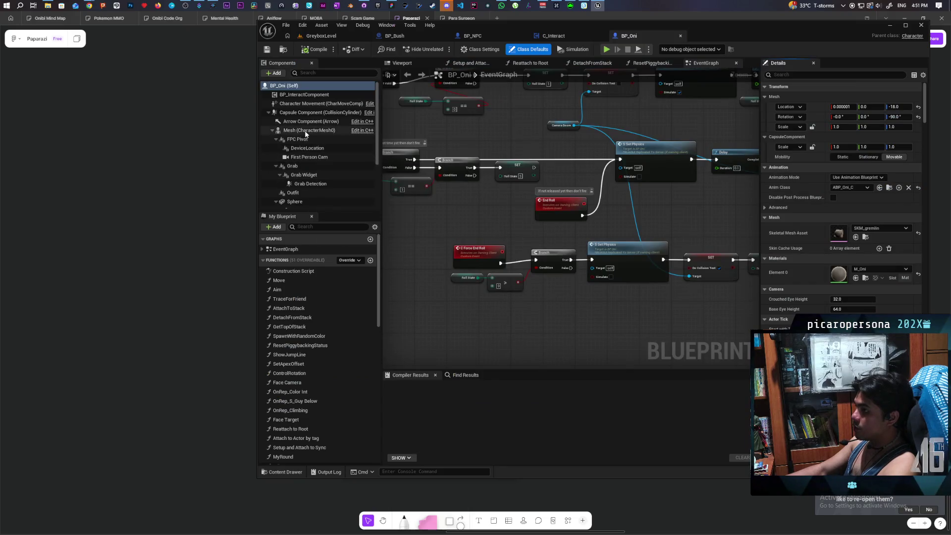
{"action": "left_click", "coordinate": [304, 95]}
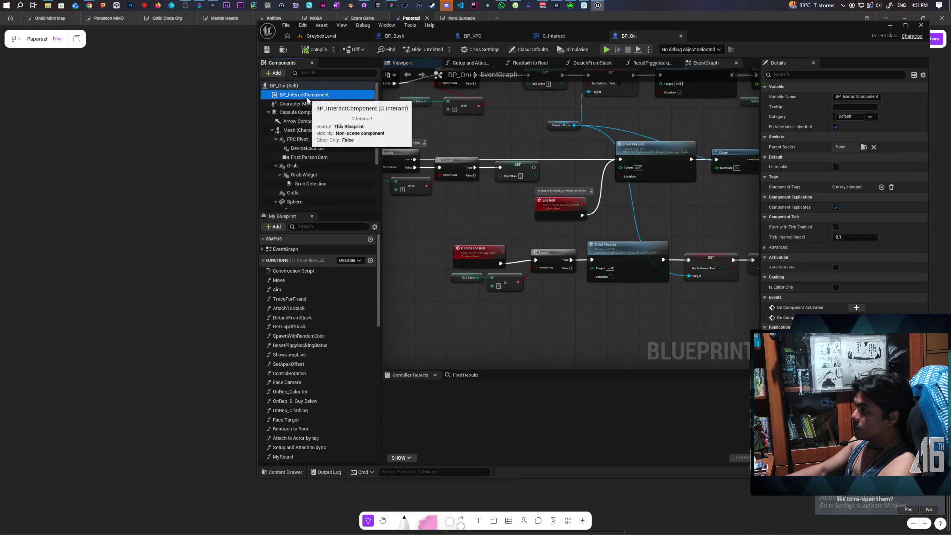
{"action": "right_click", "coordinate": [307, 97]}
{"action": "left_click", "coordinate": [343, 206]}
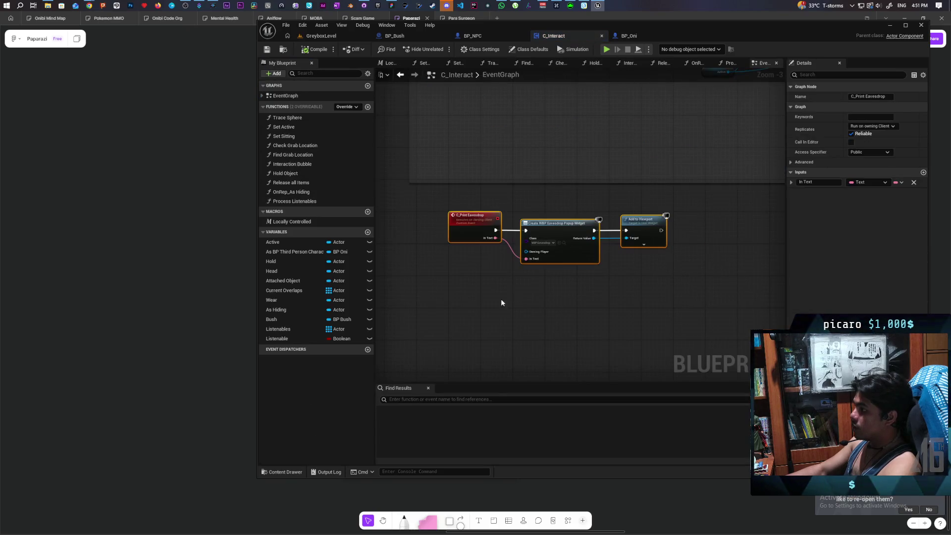
Open the Interaction Bubble function graph from C_Interact's event graph
{"action": "scroll", "coordinate": [565, 255], "scroll_direction": "down", "scroll_amount": 5}
{"action": "mouse_move", "coordinate": [567, 253]}
{"action": "left_mouse_down"}
{"action": "mouse_move", "coordinate": [518, 364]}
{"action": "mouse_move", "coordinate": [594, 174]}
{"action": "mouse_move", "coordinate": [515, 290]}
{"action": "left_mouse_up"}
{"action": "scroll", "coordinate": [502, 250], "scroll_direction": "up", "scroll_amount": 8}
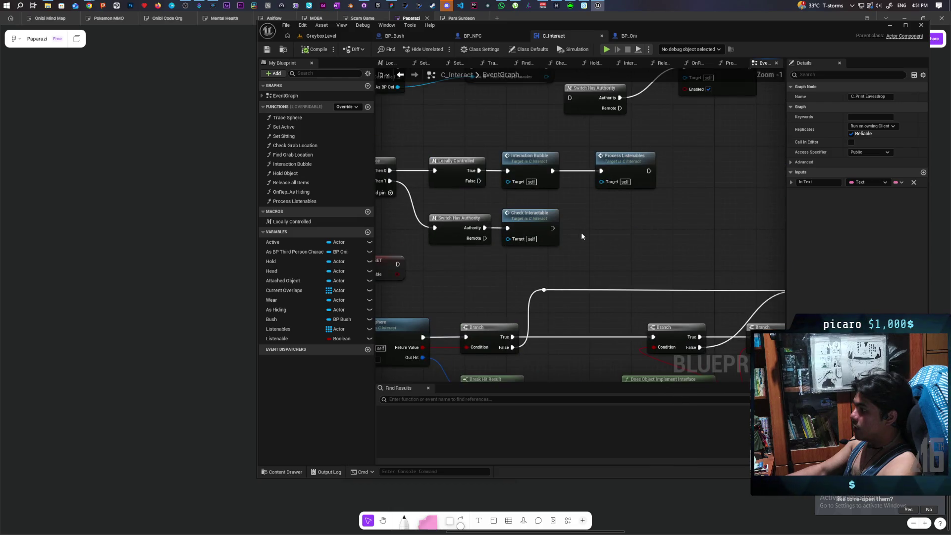
{"action": "double_click", "coordinate": [544, 177]}
{"action": "scroll", "coordinate": [548, 187], "scroll_direction": "up", "scroll_amount": 4}
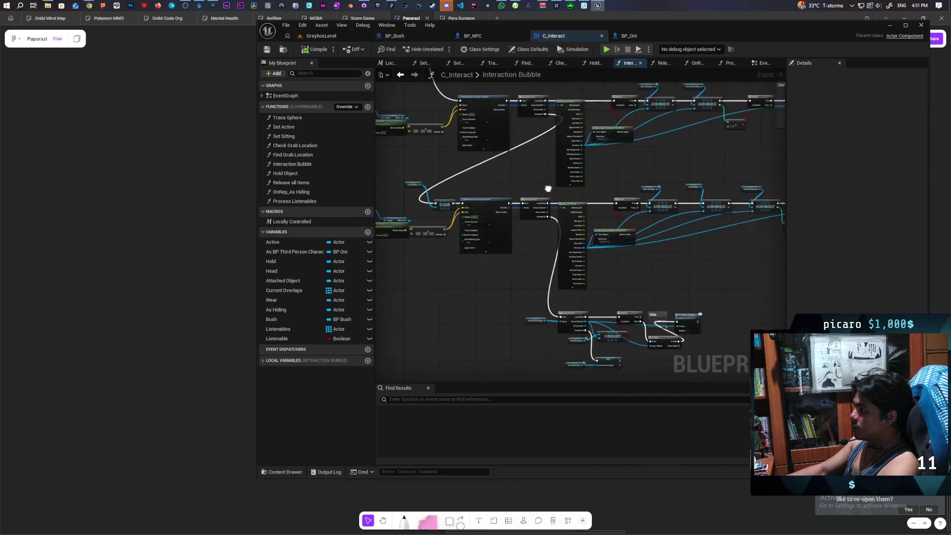
{"action": "scroll", "coordinate": [596, 224], "scroll_direction": "up", "scroll_amount": 4}
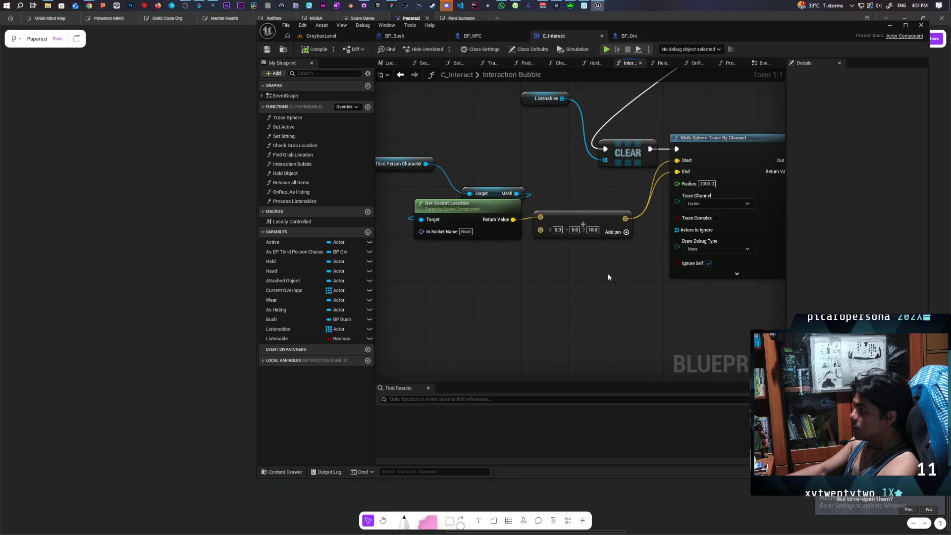
{"action": "scroll", "coordinate": [608, 273], "scroll_direction": "up", "scroll_amount": 1}
{"action": "scroll", "coordinate": [521, 222], "scroll_direction": "down", "scroll_amount": 2}
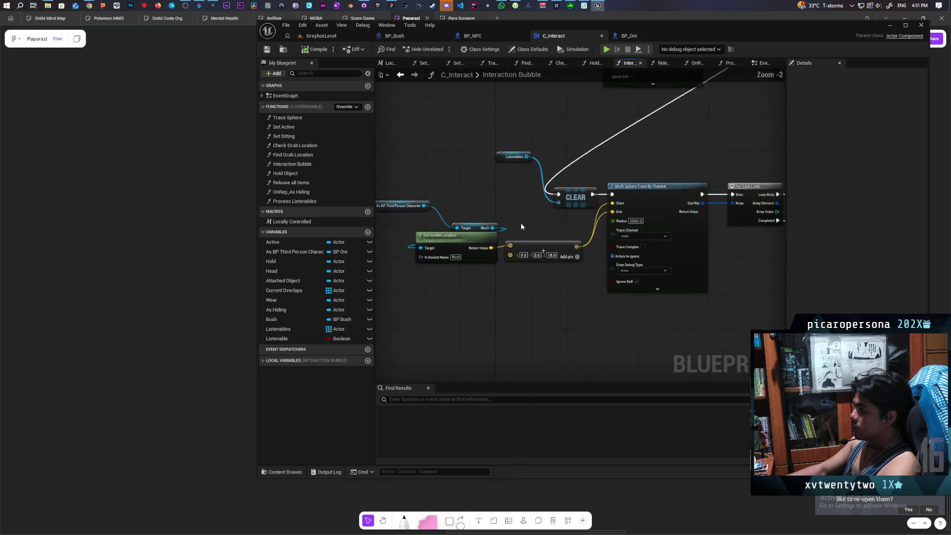
{"action": "scroll", "coordinate": [546, 295], "scroll_direction": "up", "scroll_amount": 1}
Comment the Multi Sphere Trace node 'Checking for listenables' and set its Radius to 1000
{"action": "left_click", "coordinate": [617, 290]}
{"action": "scroll", "coordinate": [617, 245], "scroll_direction": "down", "scroll_amount": 5}
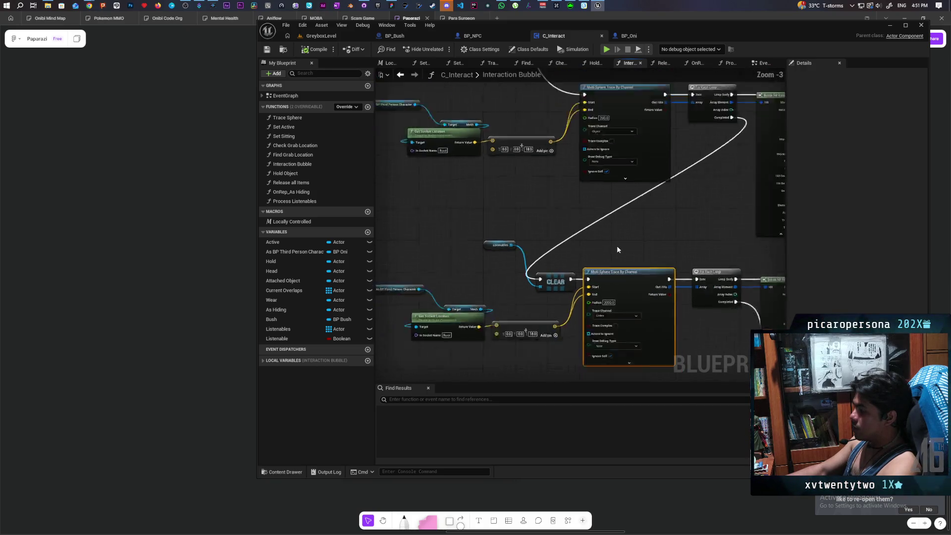
{"action": "scroll", "coordinate": [615, 256], "scroll_direction": "up", "scroll_amount": 4}
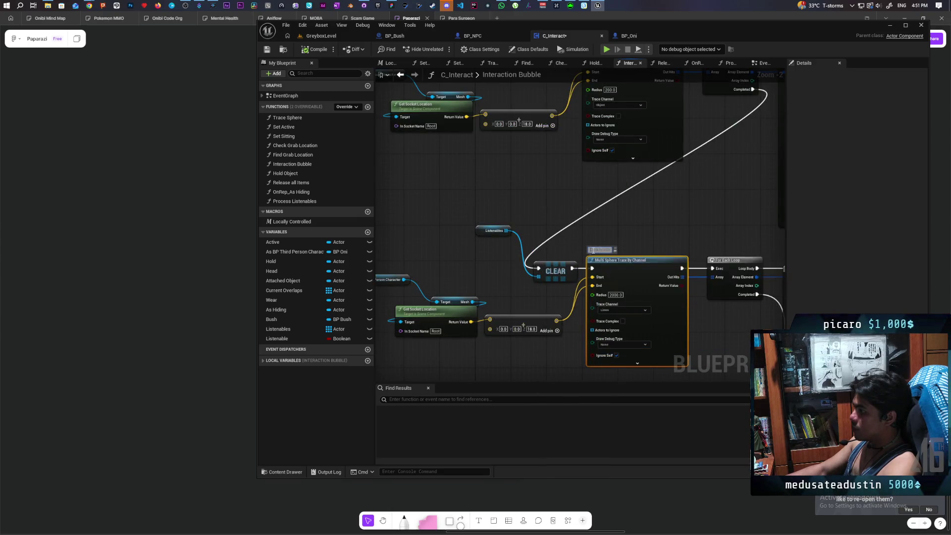
{"action": "type", "text": "for I"}
{"action": "type", "text": "bles"}
{"action": "key", "text": "Return"}
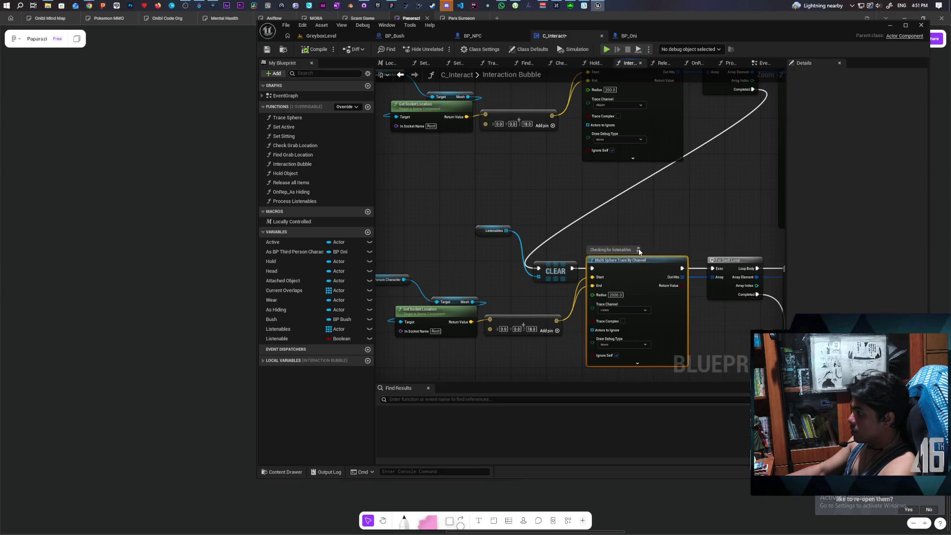
{"action": "scroll", "coordinate": [618, 273], "scroll_direction": "up", "scroll_amount": 1}
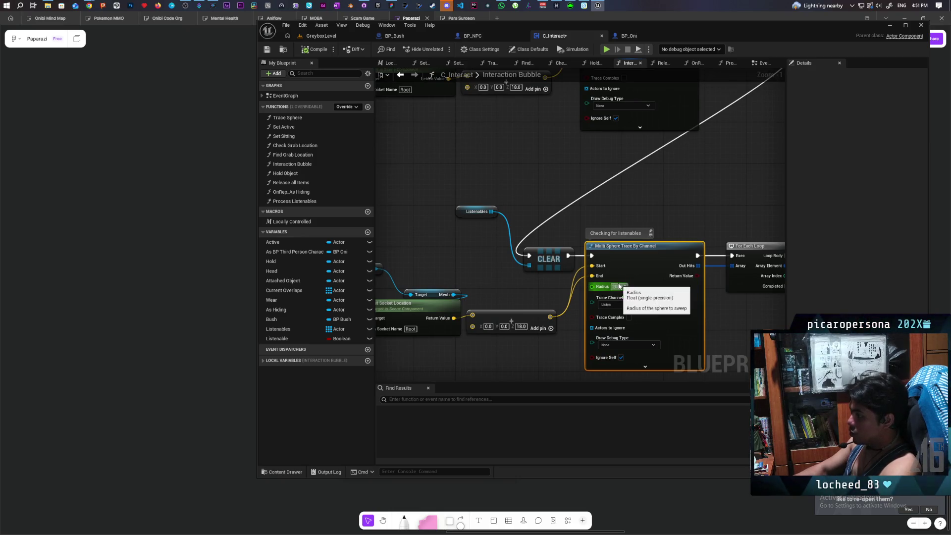
{"action": "type", "text": "1000"}
{"action": "left_click", "coordinate": [667, 213]}
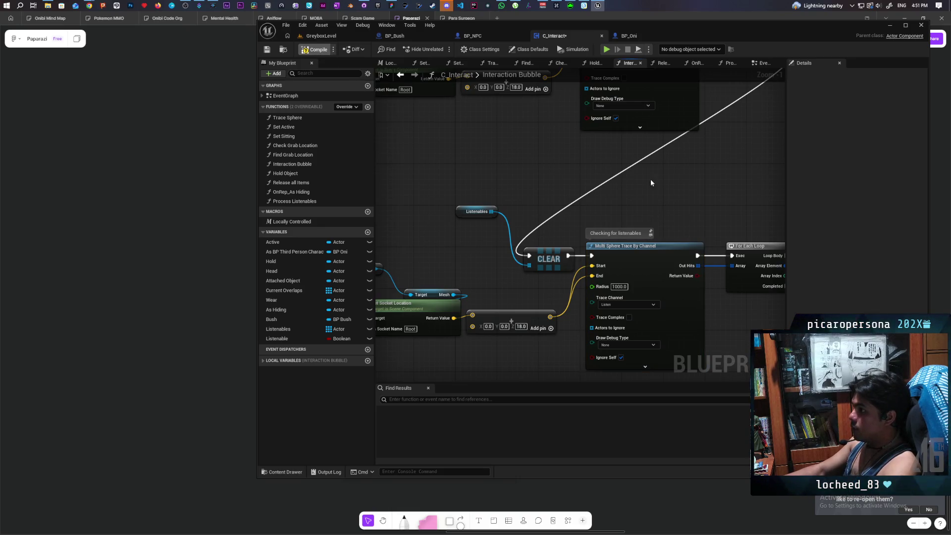
{"action": "scroll", "coordinate": [651, 183], "scroll_direction": "down", "scroll_amount": 2}
{"action": "mouse_move", "coordinate": [661, 180]}
{"action": "left_mouse_down"}
{"action": "mouse_move", "coordinate": [541, 149]}
{"action": "mouse_move", "coordinate": [588, 166]}
{"action": "mouse_move", "coordinate": [561, 247]}
{"action": "mouse_move", "coordinate": [525, 170]}
{"action": "mouse_move", "coordinate": [526, 153]}
{"action": "mouse_move", "coordinate": [708, 148]}
{"action": "mouse_move", "coordinate": [753, 247]}
{"action": "left_mouse_up"}
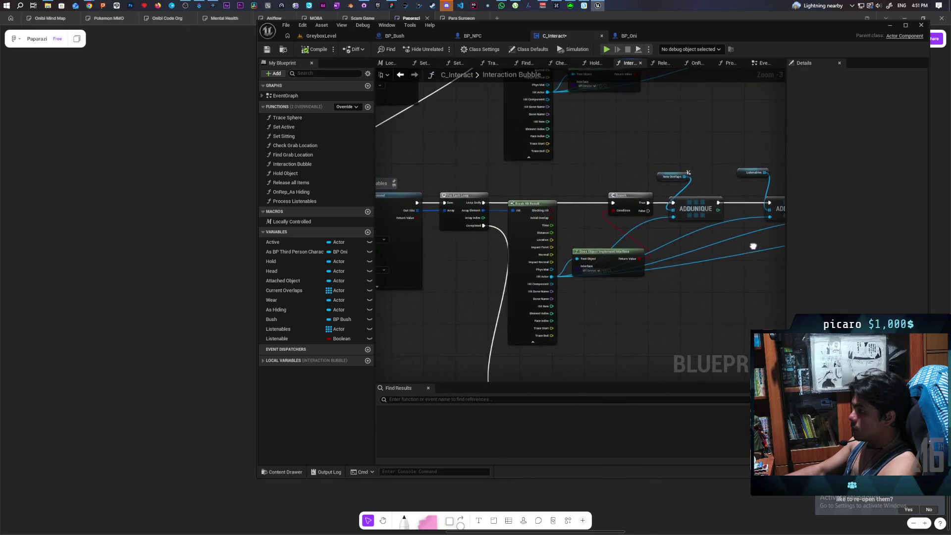
Open the Process Listenables function graph and locate the distance comparison nodes
{"action": "left_click", "coordinate": [401, 81]}
{"action": "scroll", "coordinate": [670, 239], "scroll_direction": "up", "scroll_amount": 2}
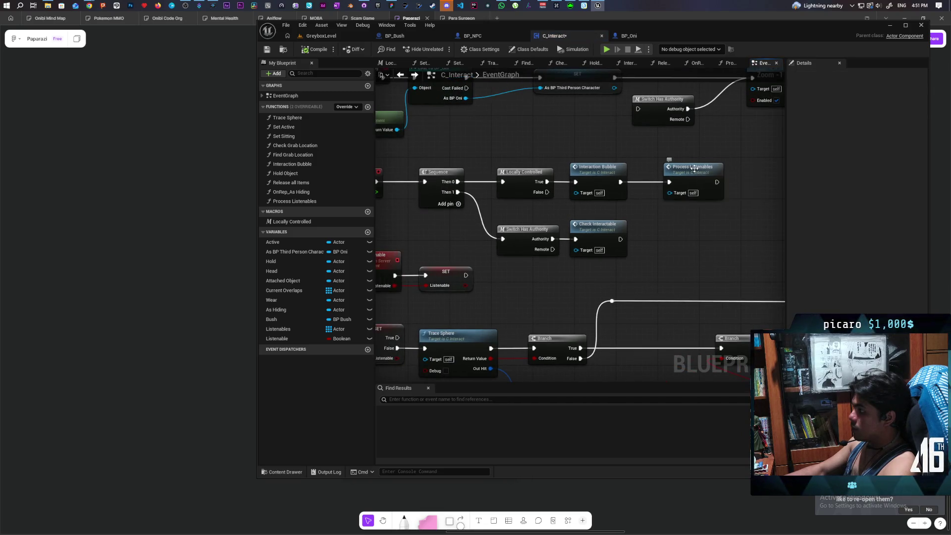
{"action": "double_click", "coordinate": [694, 168]}
{"action": "mouse_move", "coordinate": [656, 242]}
{"action": "left_mouse_down"}
{"action": "mouse_move", "coordinate": [660, 267]}
{"action": "mouse_move", "coordinate": [641, 276]}
{"action": "mouse_move", "coordinate": [634, 299]}
{"action": "left_mouse_up"}
{"action": "left_click", "coordinate": [662, 297]}
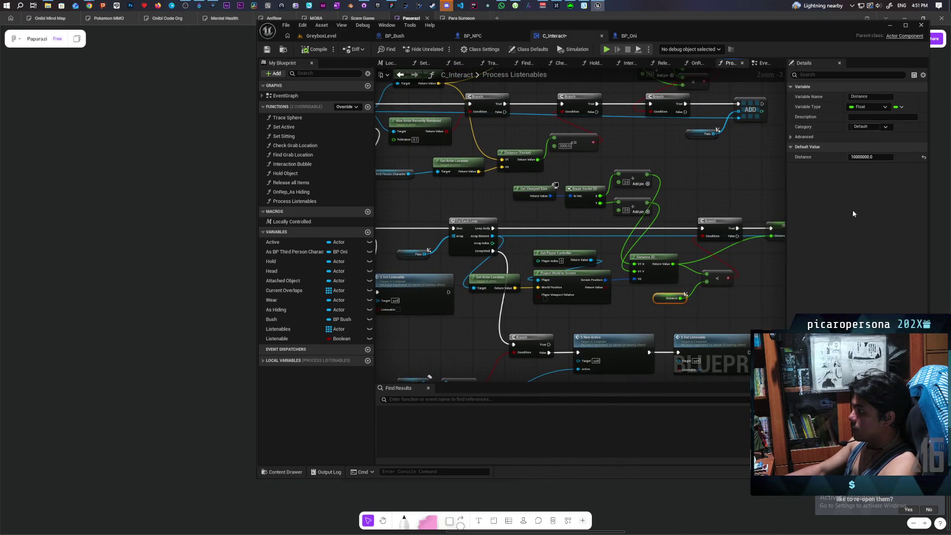
{"action": "mouse_move", "coordinate": [708, 204]}
{"action": "left_mouse_down"}
{"action": "mouse_move", "coordinate": [654, 206]}
{"action": "mouse_move", "coordinate": [700, 237]}
{"action": "mouse_move", "coordinate": [688, 276]}
{"action": "mouse_move", "coordinate": [779, 297]}
{"action": "mouse_move", "coordinate": [792, 279]}
{"action": "mouse_move", "coordinate": [773, 225]}
{"action": "mouse_move", "coordinate": [941, 349]}
{"action": "left_mouse_up"}
{"action": "scroll", "coordinate": [496, 229], "scroll_direction": "down", "scroll_amount": 3}
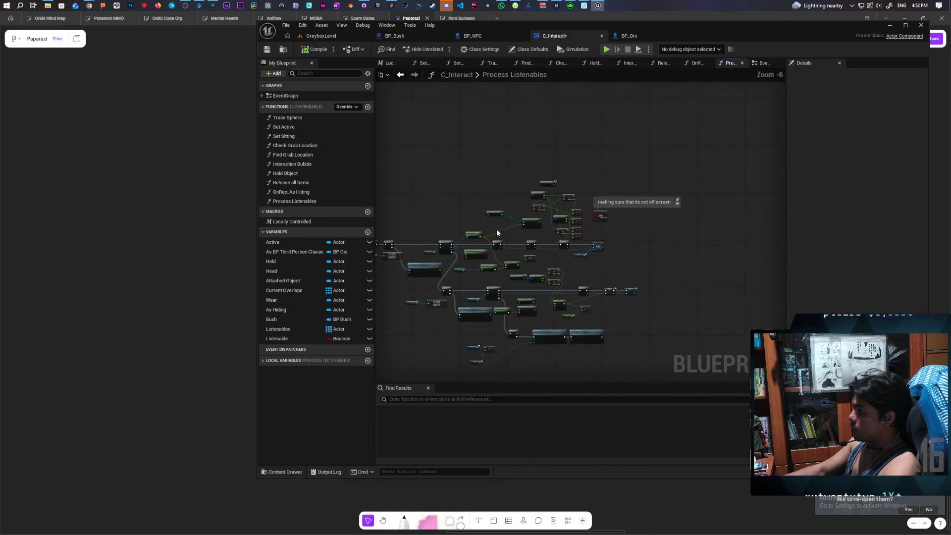
{"action": "scroll", "coordinate": [650, 308], "scroll_direction": "up", "scroll_amount": 2}
{"action": "scroll", "coordinate": [651, 312], "scroll_direction": "up", "scroll_amount": 4}
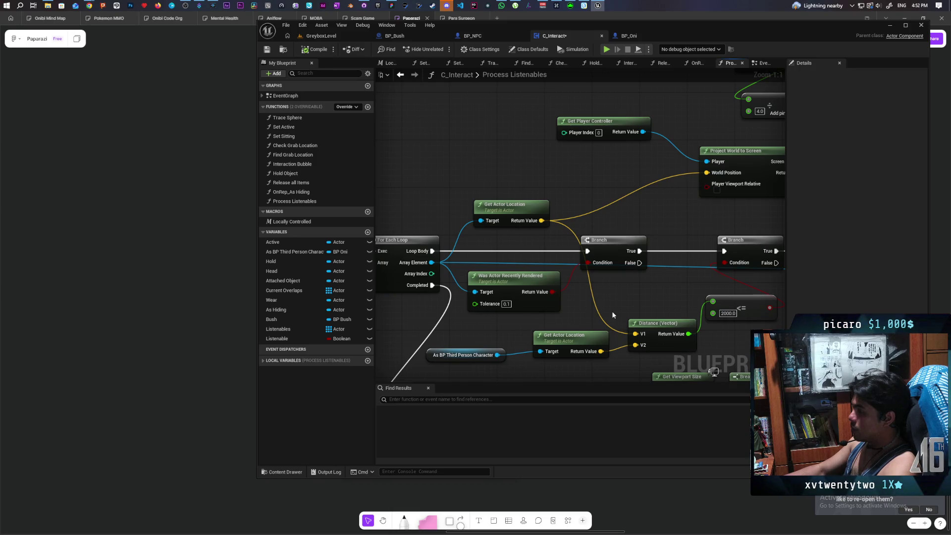
{"action": "left_click_drag", "start_coordinate": [613, 312], "coordinate": [452, 287]}
Change the <= node's distance limit from 2000.0 to 1000 and compile the blueprint
{"action": "left_click", "coordinate": [564, 289]}
{"action": "key", "text": "Return"}
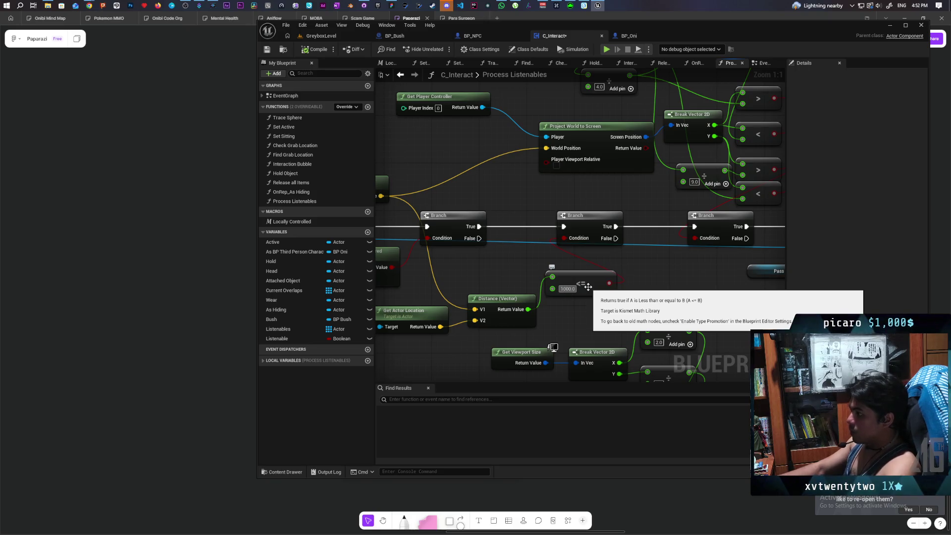
{"action": "left_click", "coordinate": [315, 49]}
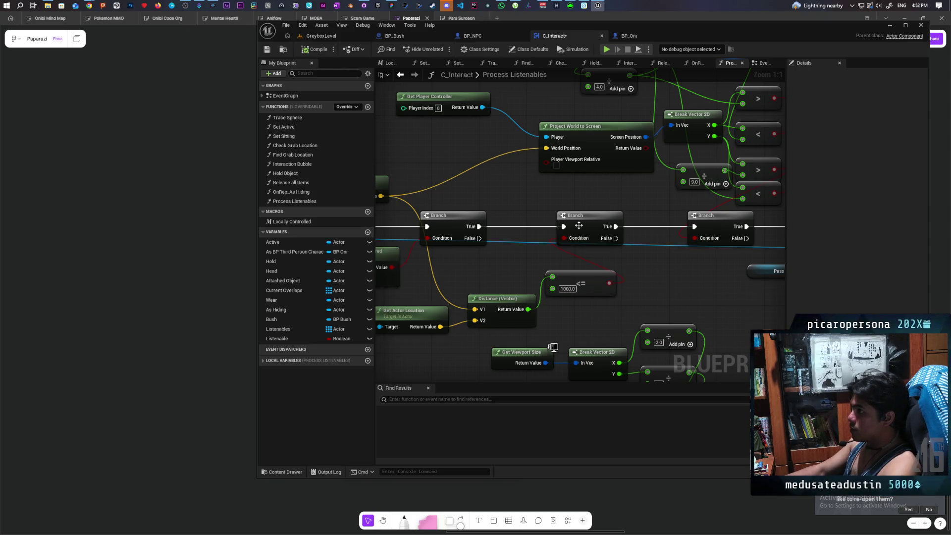
{"action": "scroll", "coordinate": [519, 209], "scroll_direction": "down", "scroll_amount": 3}
{"action": "mouse_move", "coordinate": [540, 228]}
{"action": "left_mouse_down"}
{"action": "mouse_move", "coordinate": [640, 223]}
{"action": "mouse_move", "coordinate": [684, 240]}
{"action": "mouse_move", "coordinate": [670, 171]}
{"action": "mouse_move", "coordinate": [694, 188]}
{"action": "mouse_move", "coordinate": [613, 206]}
{"action": "left_mouse_up"}
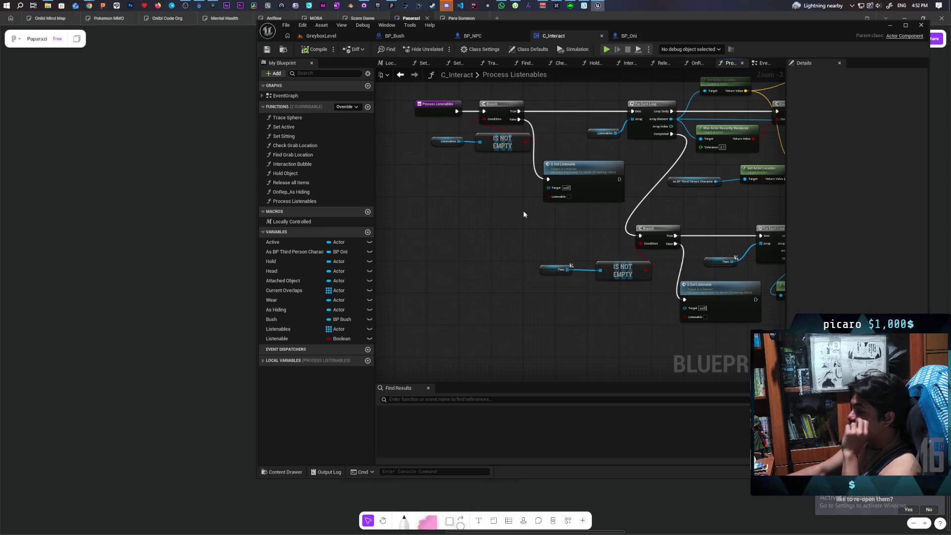
Return to the GreyboxLevel tab after checking C_Interact, then alt-tab to the FigJam board
{"action": "left_click", "coordinate": [329, 38]}
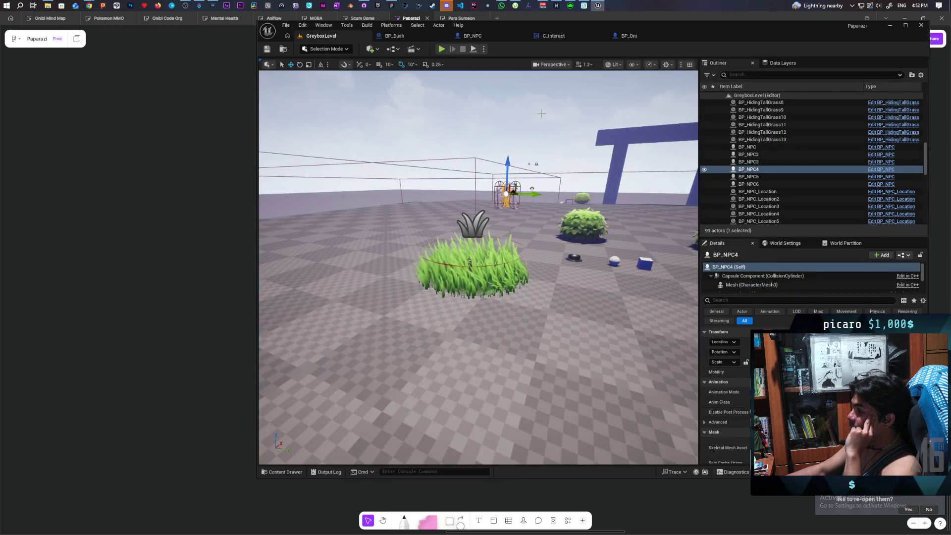
{"action": "left_click", "coordinate": [567, 33]}
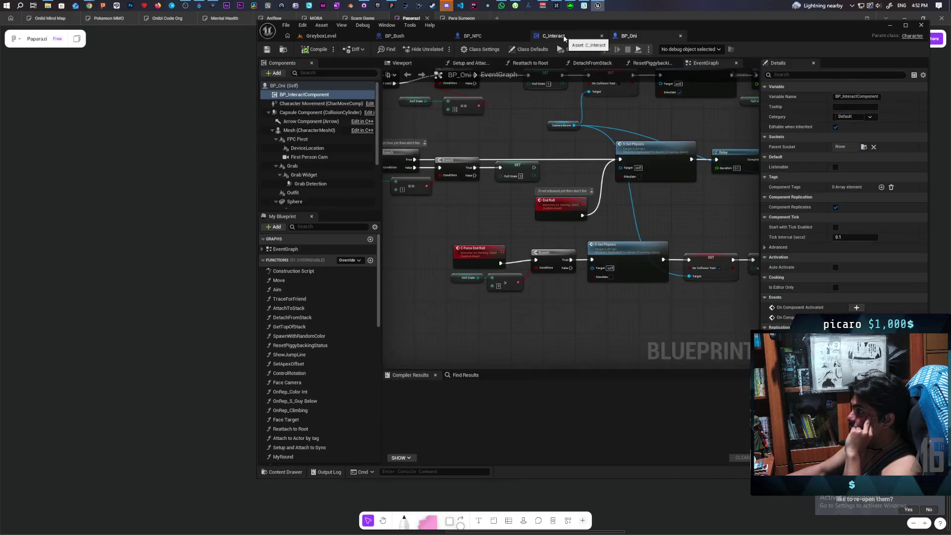
{"action": "left_click", "coordinate": [355, 37]}
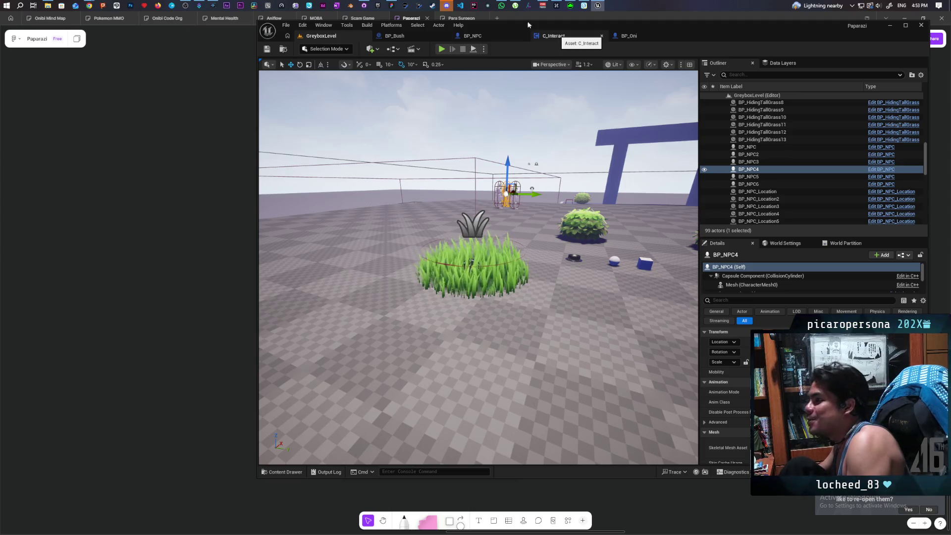
{"action": "key", "text": "alt+Tab"}
{"action": "scroll", "coordinate": [363, 233], "scroll_direction": "down", "scroll_amount": 3}
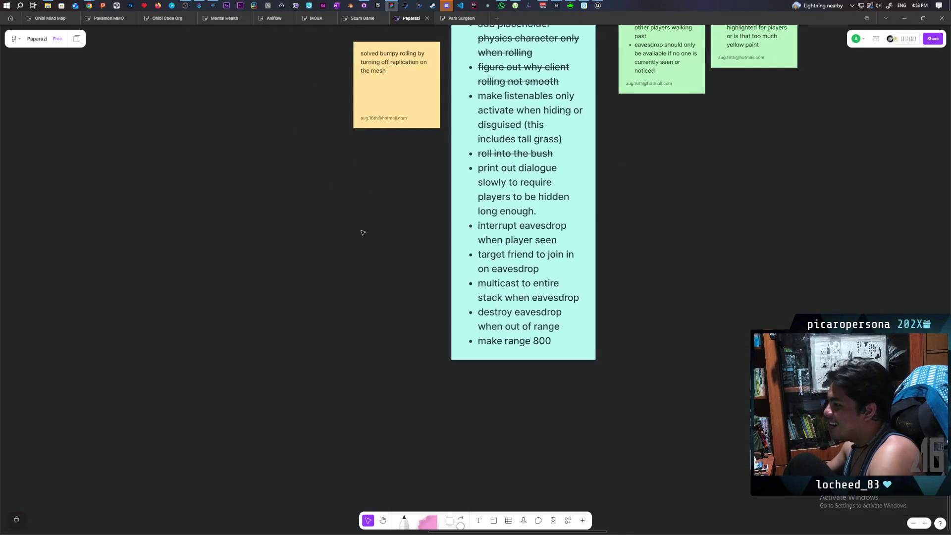
With the pen, sketch two cat-eared heads and a stick figure above them
{"action": "left_click", "coordinate": [401, 521]}
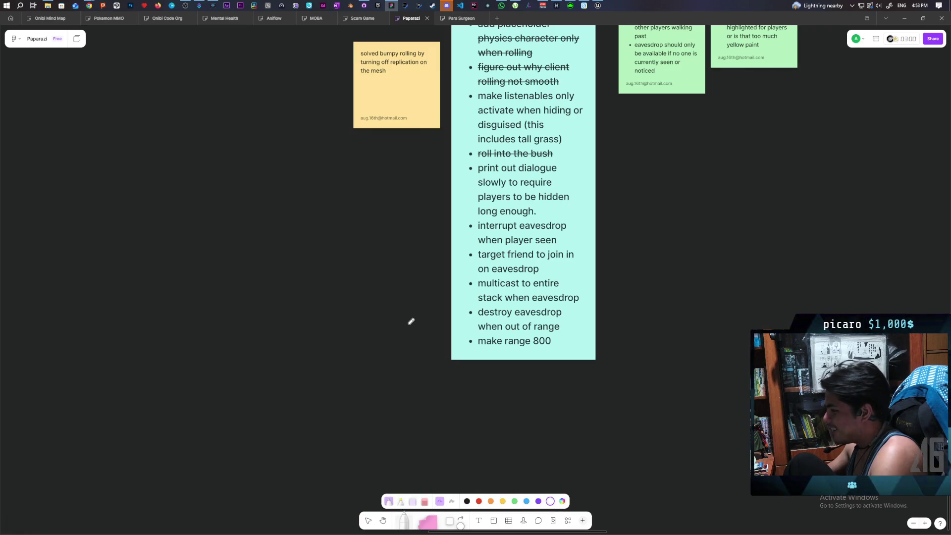
{"action": "scroll", "coordinate": [510, 238], "scroll_direction": "left", "scroll_amount": 3}
{"action": "scroll", "coordinate": [510, 237], "scroll_direction": "up", "scroll_amount": 3}
{"action": "scroll", "coordinate": [526, 248], "scroll_direction": "up", "scroll_amount": 1}
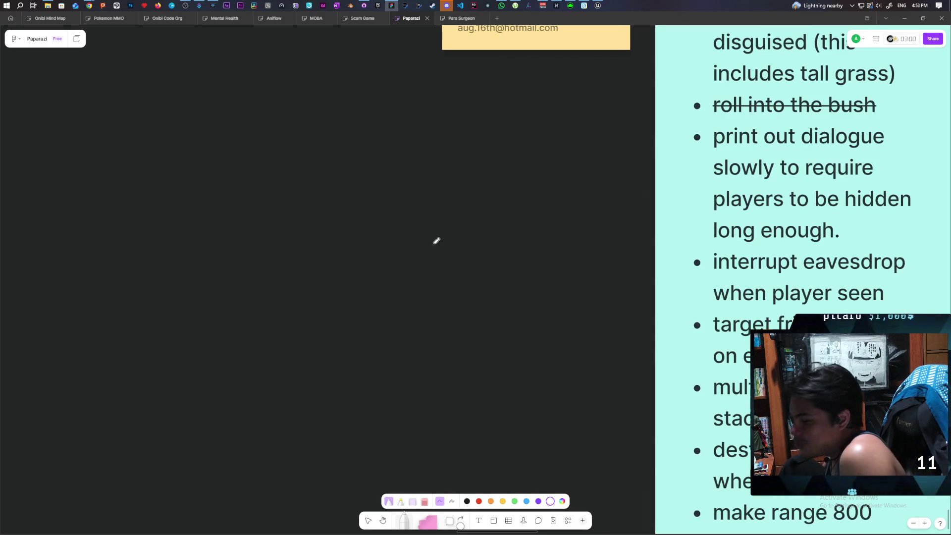
{"action": "scroll", "coordinate": [435, 241], "scroll_direction": "down", "scroll_amount": 2}
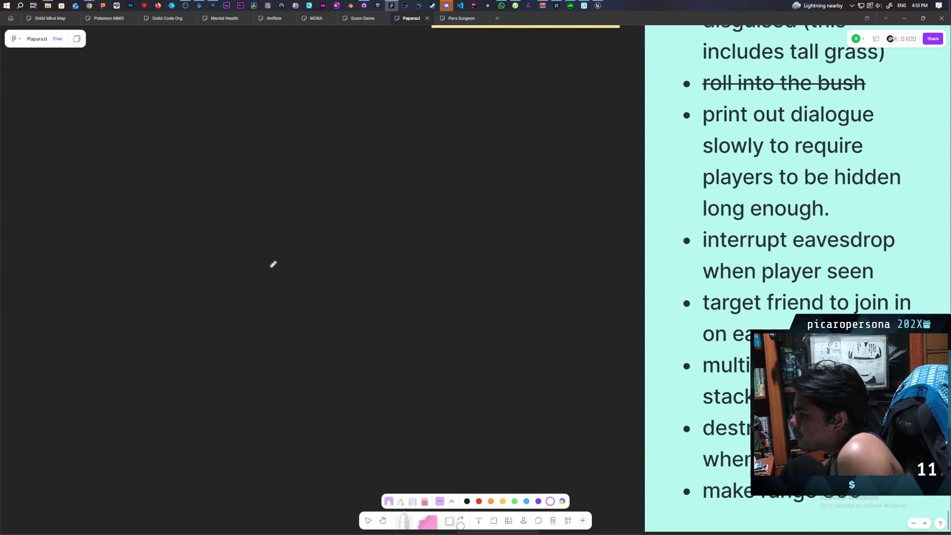
{"action": "mouse_move", "coordinate": [216, 306]}
{"action": "left_mouse_down"}
{"action": "mouse_move", "coordinate": [253, 298]}
{"action": "mouse_move", "coordinate": [259, 284]}
{"action": "mouse_move", "coordinate": [221, 327]}
{"action": "mouse_move", "coordinate": [216, 303]}
{"action": "mouse_move", "coordinate": [232, 320]}
{"action": "left_mouse_up"}
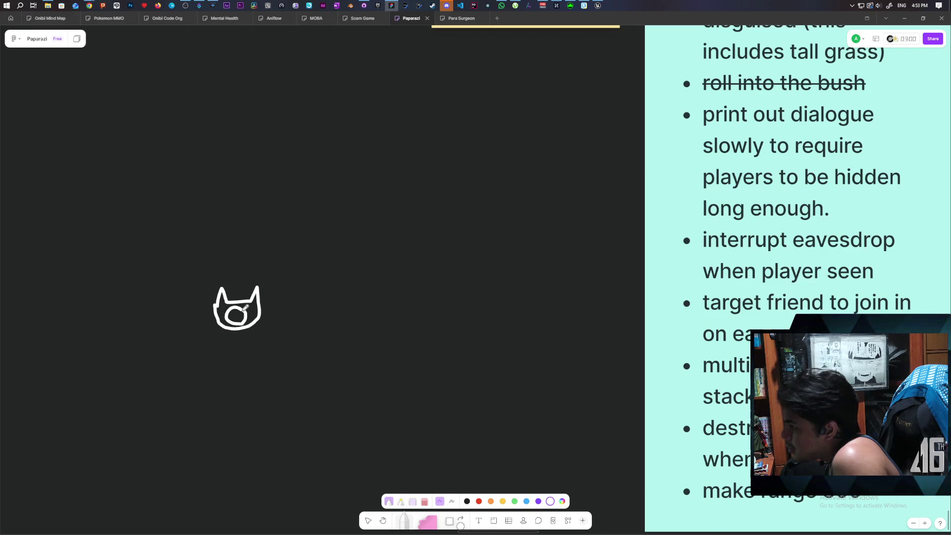
{"action": "mouse_move", "coordinate": [332, 283]}
{"action": "left_mouse_down"}
{"action": "mouse_move", "coordinate": [358, 297]}
{"action": "mouse_move", "coordinate": [377, 280]}
{"action": "mouse_move", "coordinate": [380, 317]}
{"action": "mouse_move", "coordinate": [347, 334]}
{"action": "mouse_move", "coordinate": [333, 312]}
{"action": "left_mouse_up"}
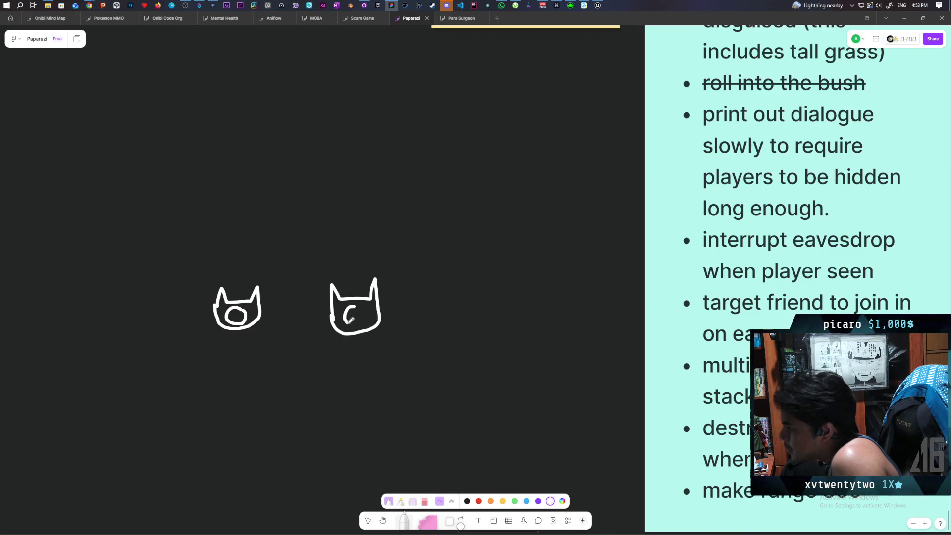
{"action": "scroll", "coordinate": [325, 210], "scroll_direction": "up", "scroll_amount": 1}
{"action": "mouse_move", "coordinate": [347, 179]}
{"action": "left_mouse_down"}
{"action": "mouse_move", "coordinate": [358, 198]}
{"action": "mouse_move", "coordinate": [349, 182]}
{"action": "mouse_move", "coordinate": [349, 248]}
{"action": "left_mouse_up"}
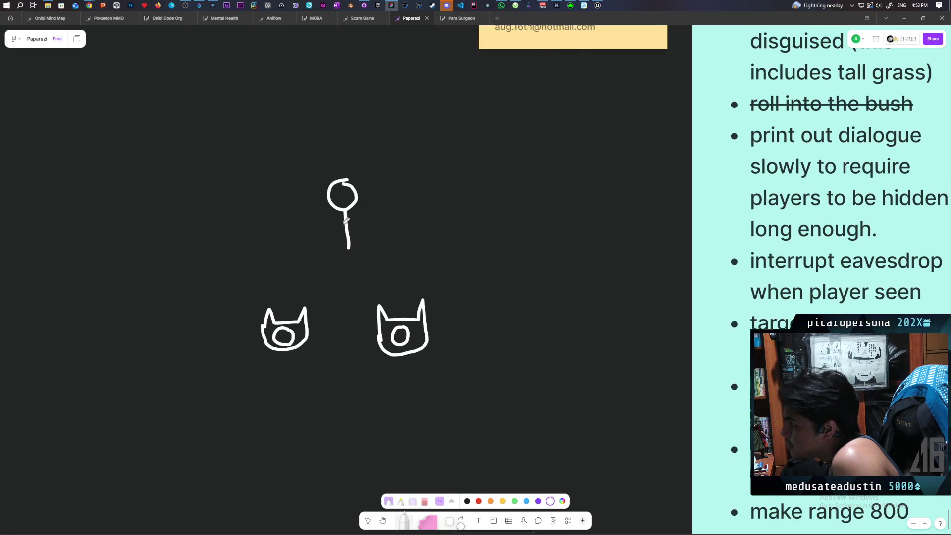
{"action": "mouse_move", "coordinate": [345, 213]}
{"action": "left_mouse_down"}
{"action": "mouse_move", "coordinate": [324, 237]}
{"action": "mouse_move", "coordinate": [362, 232]}
{"action": "mouse_move", "coordinate": [338, 274]}
{"action": "mouse_move", "coordinate": [369, 275]}
{"action": "left_mouse_up"}
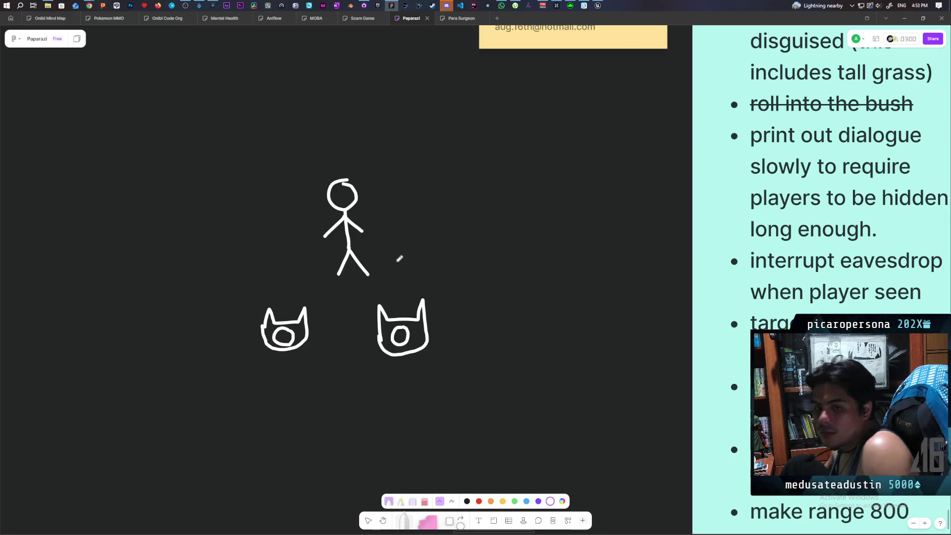
Draw an ear with sound waves beside the left cat, redoing the first attempt
{"action": "scroll", "coordinate": [425, 249], "scroll_direction": "left", "scroll_amount": 1}
{"action": "scroll", "coordinate": [425, 249], "scroll_direction": "up", "scroll_amount": 1}
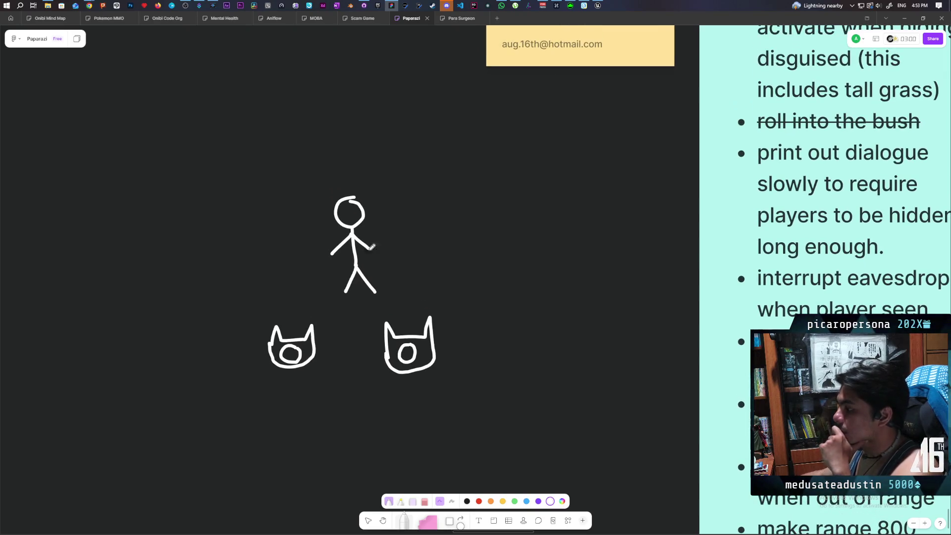
{"action": "scroll", "coordinate": [362, 268], "scroll_direction": "down", "scroll_amount": 1}
{"action": "scroll", "coordinate": [362, 268], "scroll_direction": "left", "scroll_amount": 1}
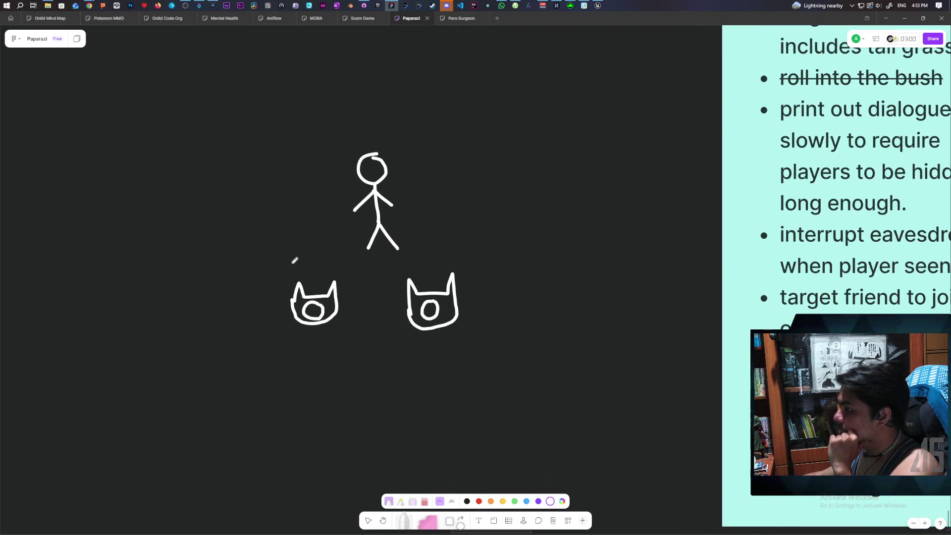
{"action": "mouse_move", "coordinate": [306, 240]}
{"action": "left_mouse_down"}
{"action": "mouse_move", "coordinate": [317, 261]}
{"action": "mouse_move", "coordinate": [308, 277]}
{"action": "left_mouse_up"}
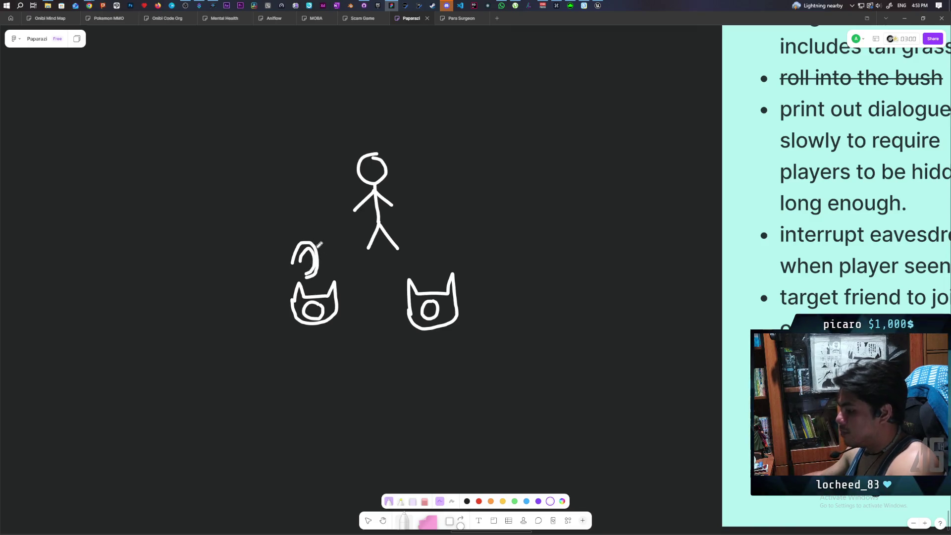
{"action": "key", "text": "ctrl+z"}
{"action": "key", "text": "ctrl+z"}
{"action": "mouse_move", "coordinate": [287, 226]}
{"action": "left_mouse_down"}
{"action": "mouse_move", "coordinate": [302, 258]}
{"action": "mouse_move", "coordinate": [297, 239]}
{"action": "mouse_move", "coordinate": [296, 247]}
{"action": "left_mouse_up"}
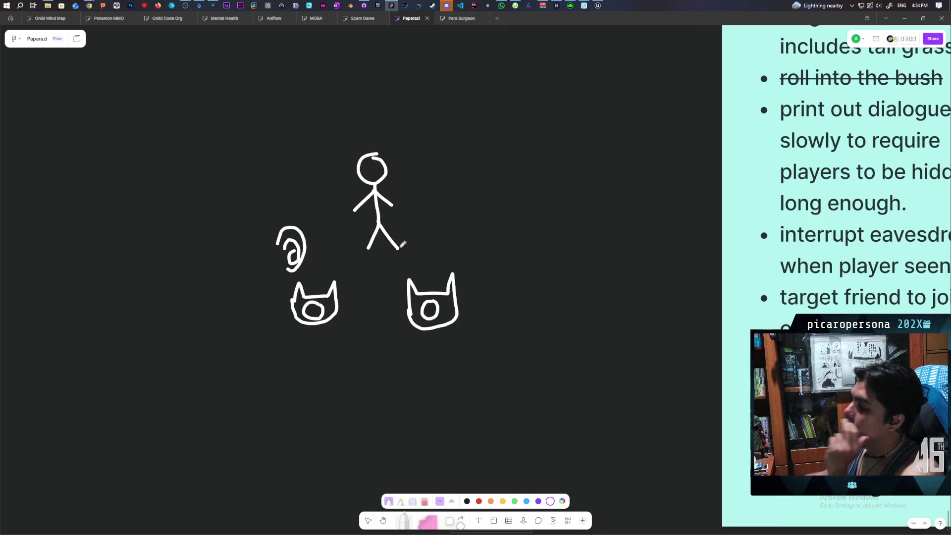
{"action": "left_click_drag", "start_coordinate": [311, 221], "coordinate": [330, 254]}
{"action": "scroll", "coordinate": [480, 240], "scroll_direction": "up", "scroll_amount": 2}
{"action": "scroll", "coordinate": [477, 268], "scroll_direction": "up", "scroll_amount": 2}
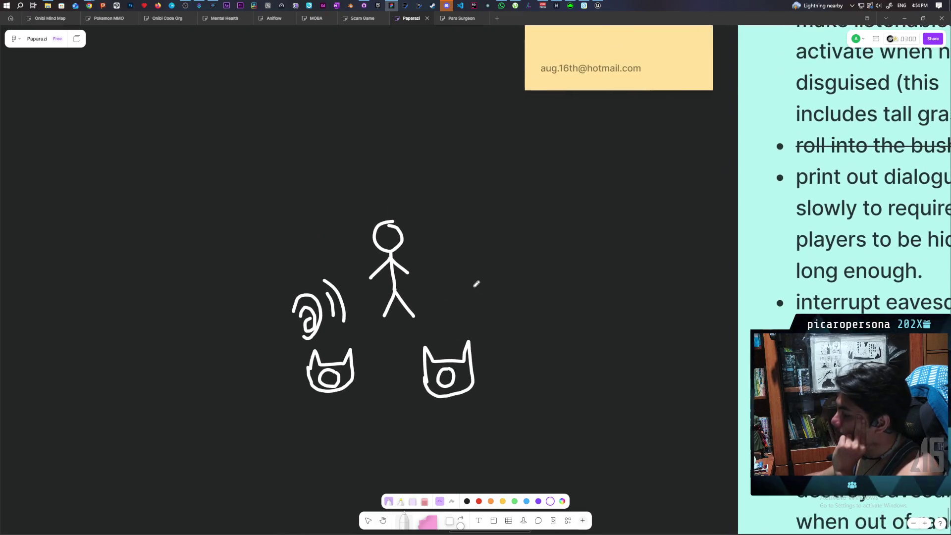
{"action": "scroll", "coordinate": [467, 282], "scroll_direction": "down", "scroll_amount": 2}
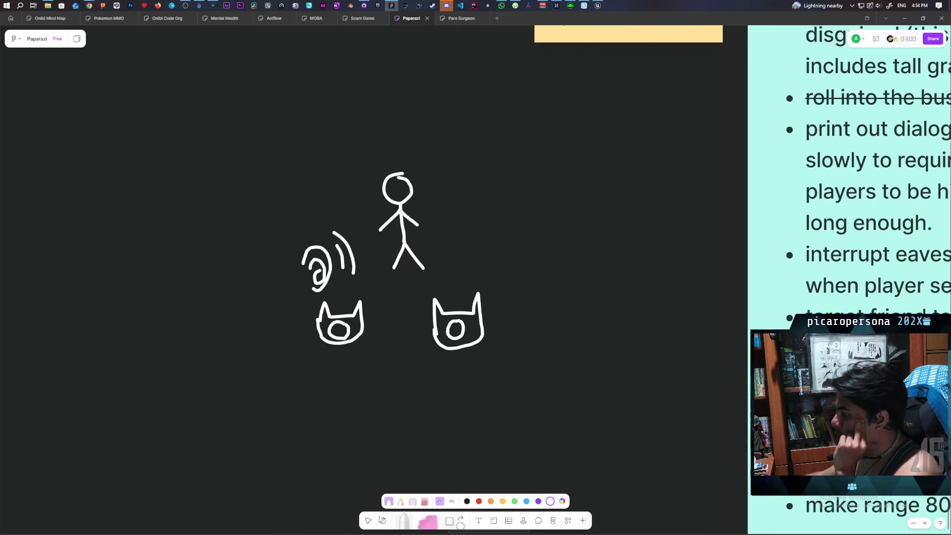
Nudge the left cat slightly left and start a speech bubble above the stick figure
{"action": "key", "text": "v"}
{"action": "left_click_drag", "start_coordinate": [273, 387], "coordinate": [365, 309]}
{"action": "mouse_move", "coordinate": [321, 375]}
{"action": "left_mouse_down"}
{"action": "mouse_move", "coordinate": [389, 299]}
{"action": "mouse_move", "coordinate": [360, 320]}
{"action": "mouse_move", "coordinate": [310, 319]}
{"action": "left_mouse_up"}
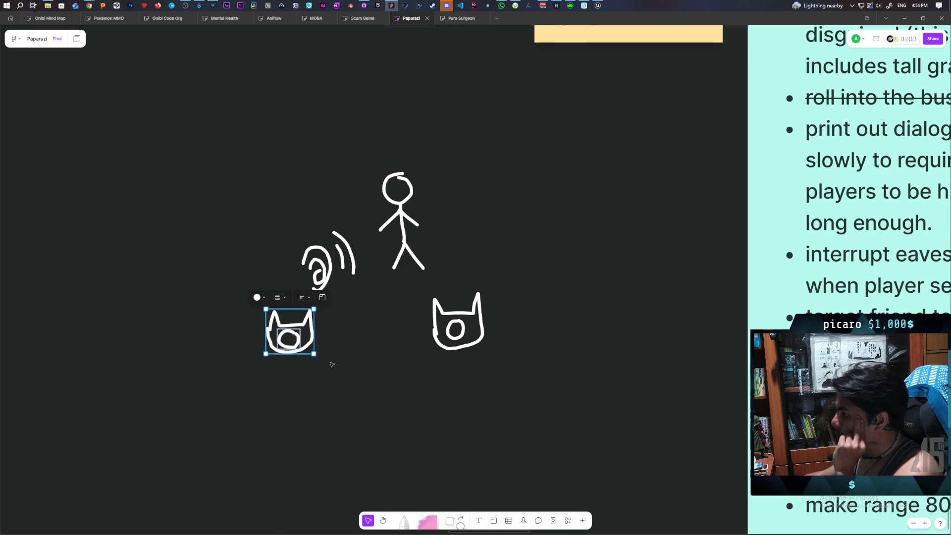
{"action": "left_click", "coordinate": [401, 523]}
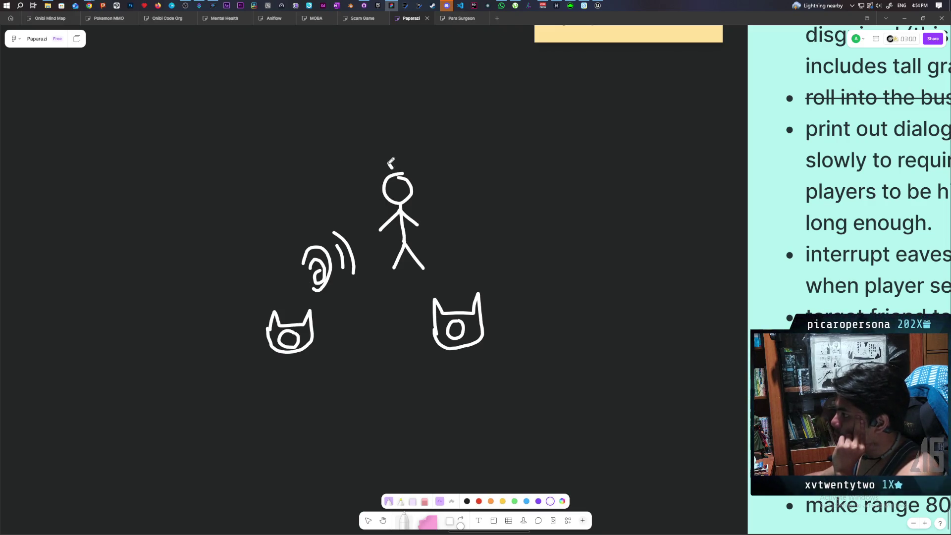
{"action": "mouse_move", "coordinate": [352, 162]}
{"action": "left_mouse_down"}
{"action": "mouse_move", "coordinate": [325, 133]}
{"action": "mouse_move", "coordinate": [401, 118]}
{"action": "mouse_move", "coordinate": [463, 136]}
{"action": "mouse_move", "coordinate": [392, 167]}
{"action": "left_mouse_up"}
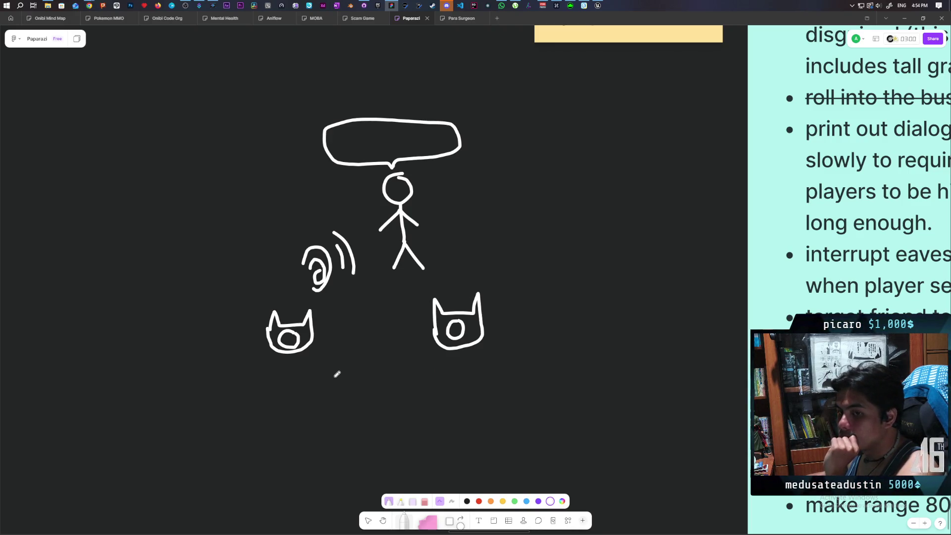
Draw a mark beside the stick figure's head, then undo the stray strokes
{"action": "scroll", "coordinate": [388, 362], "scroll_direction": "up", "scroll_amount": 2}
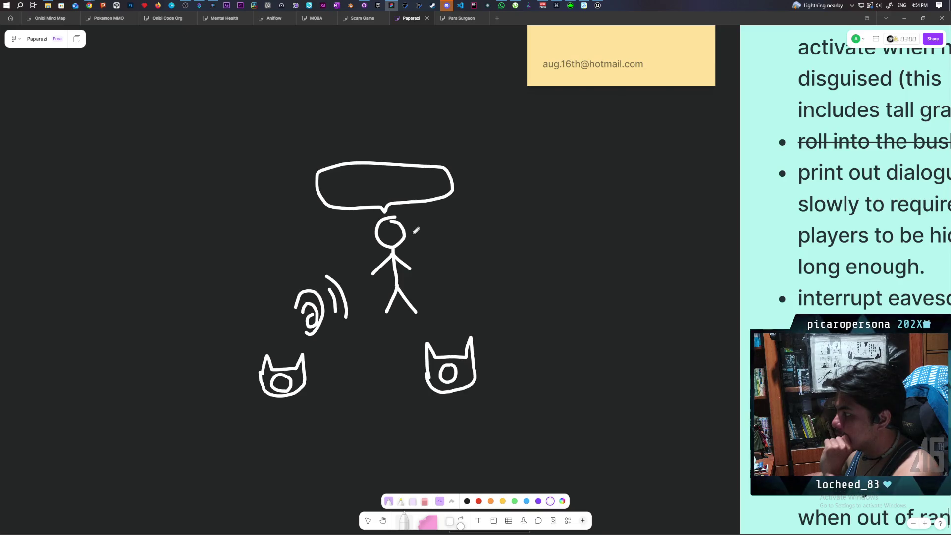
{"action": "left_click_drag", "start_coordinate": [416, 228], "coordinate": [438, 232]}
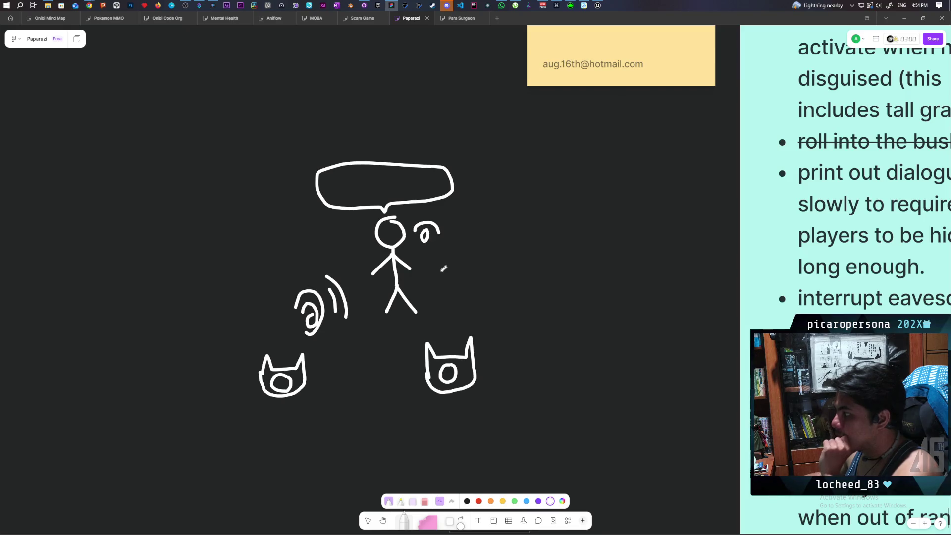
{"action": "key", "text": "ctrl+z"}
{"action": "key", "text": "ctrl+z"}
Draw an eye beside the stick figure's head and a small X above the speech bubble
{"action": "mouse_move", "coordinate": [419, 231]}
{"action": "left_mouse_down"}
{"action": "mouse_move", "coordinate": [438, 223]}
{"action": "mouse_move", "coordinate": [450, 233]}
{"action": "left_mouse_up"}
{"action": "mouse_move", "coordinate": [419, 229]}
{"action": "left_mouse_down"}
{"action": "mouse_move", "coordinate": [431, 243]}
{"action": "mouse_move", "coordinate": [451, 234]}
{"action": "mouse_move", "coordinate": [438, 224]}
{"action": "mouse_move", "coordinate": [443, 240]}
{"action": "mouse_move", "coordinate": [439, 227]}
{"action": "left_mouse_up"}
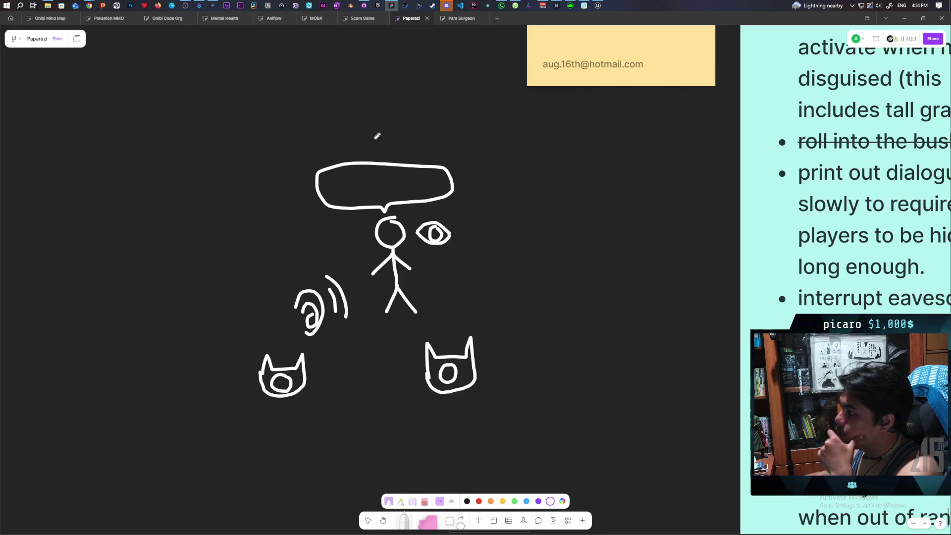
{"action": "mouse_move", "coordinate": [396, 136]}
{"action": "left_mouse_down"}
{"action": "mouse_move", "coordinate": [385, 147]}
{"action": "mouse_move", "coordinate": [402, 147]}
{"action": "left_mouse_up"}
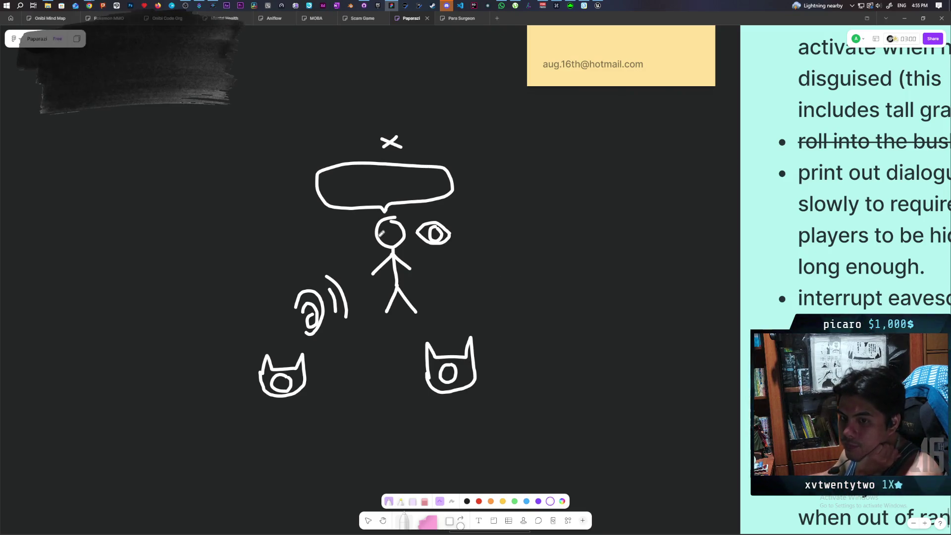
{"action": "scroll", "coordinate": [394, 307], "scroll_direction": "down", "scroll_amount": 1}
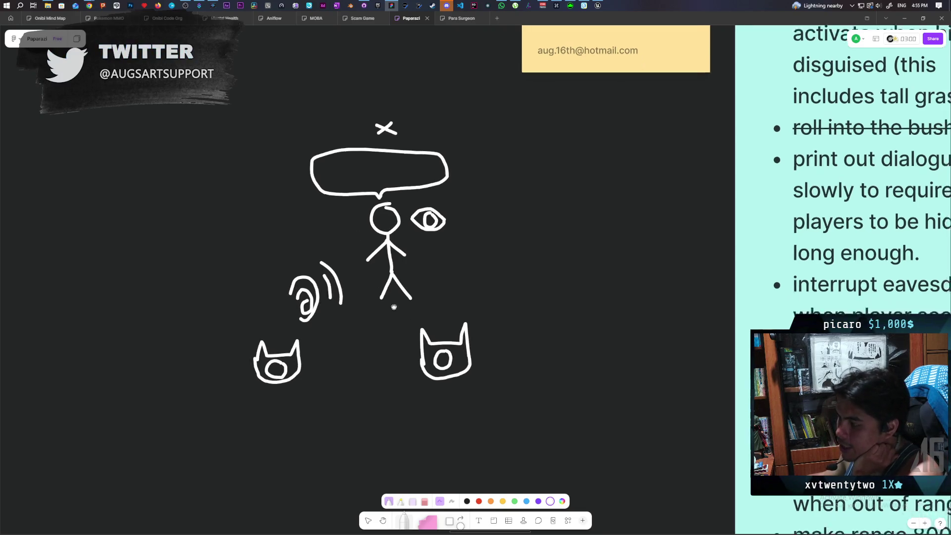
{"action": "scroll", "coordinate": [394, 307], "scroll_direction": "right", "scroll_amount": 2}
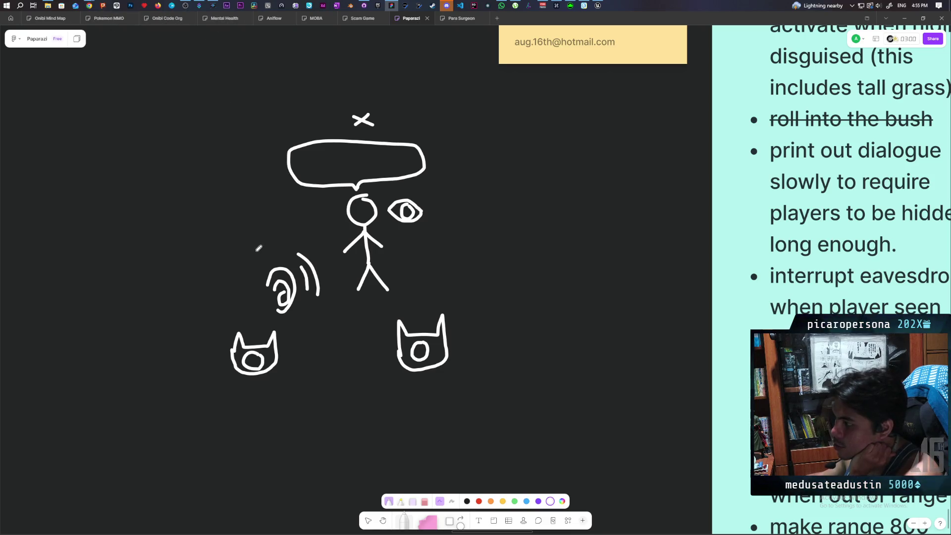
Draw an oval left of the ear, close the small bubble's tail, and add a downward arrow above the X
{"action": "mouse_move", "coordinate": [226, 270]}
{"action": "left_mouse_down"}
{"action": "mouse_move", "coordinate": [204, 270]}
{"action": "mouse_move", "coordinate": [250, 277]}
{"action": "mouse_move", "coordinate": [220, 292]}
{"action": "mouse_move", "coordinate": [235, 297]}
{"action": "mouse_move", "coordinate": [238, 281]}
{"action": "left_mouse_up"}
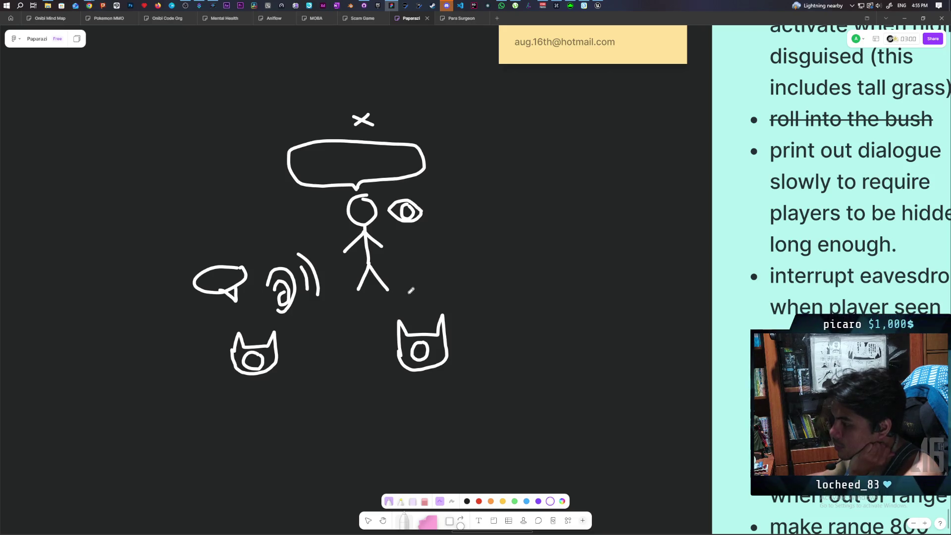
{"action": "left_click_drag", "start_coordinate": [410, 287], "coordinate": [382, 308]}
{"action": "left_click_drag", "start_coordinate": [426, 286], "coordinate": [389, 265]}
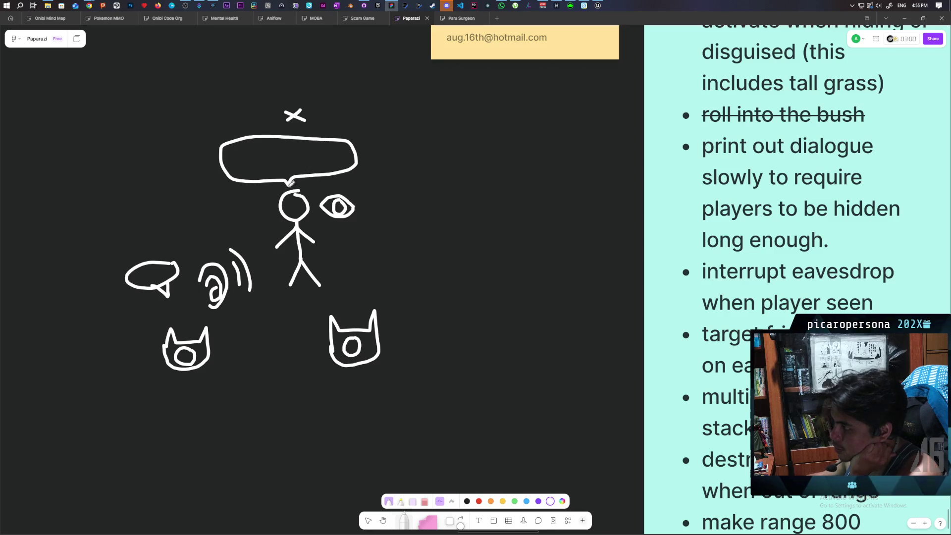
{"action": "mouse_move", "coordinate": [288, 75]}
{"action": "left_mouse_down"}
{"action": "mouse_move", "coordinate": [287, 96]}
{"action": "mouse_move", "coordinate": [299, 87]}
{"action": "left_mouse_up"}
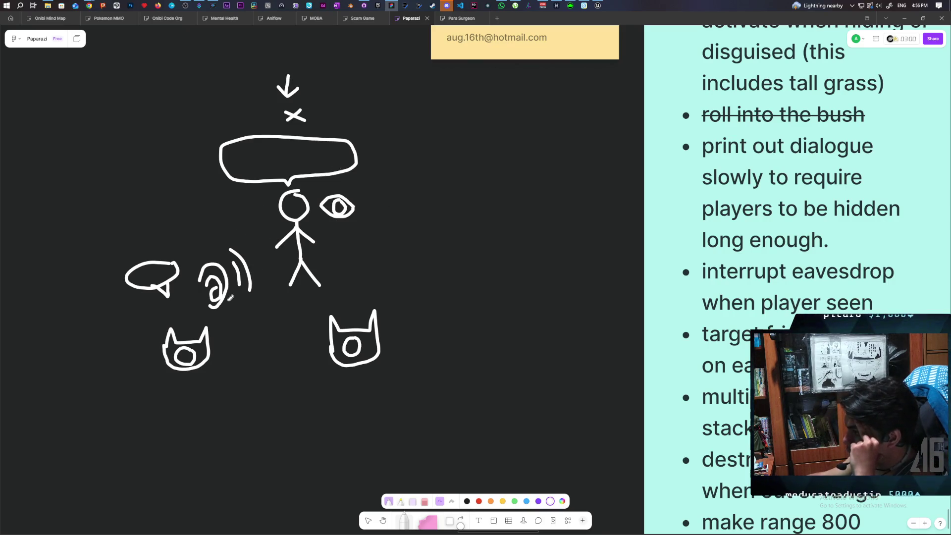
Draw a short stroke beside the stick figure's head, then undo the stray cross-out over the small bubble
{"action": "mouse_move", "coordinate": [229, 200]}
{"action": "left_mouse_down"}
{"action": "mouse_move", "coordinate": [255, 198]}
{"action": "mouse_move", "coordinate": [255, 229]}
{"action": "left_mouse_up"}
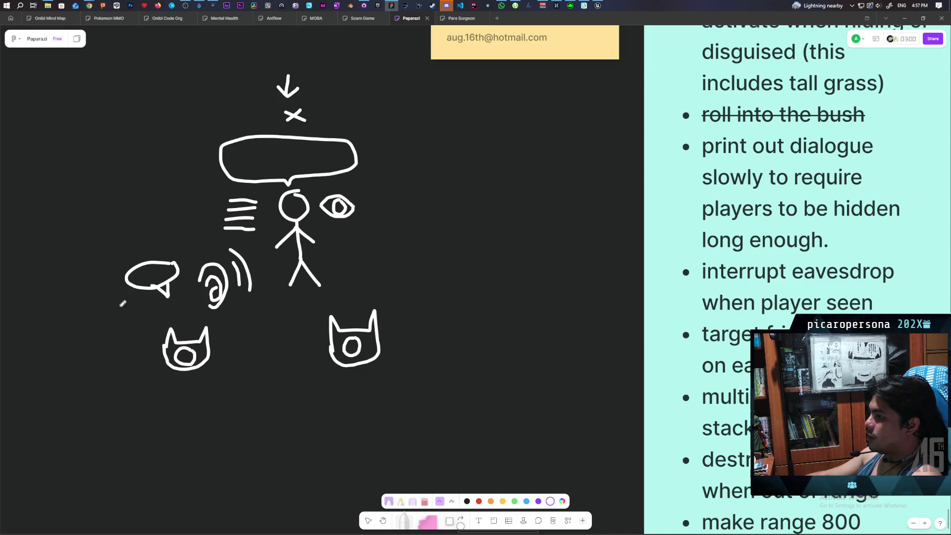
{"action": "left_click_drag", "start_coordinate": [156, 256], "coordinate": [130, 306]}
{"action": "left_click_drag", "start_coordinate": [117, 254], "coordinate": [172, 304]}
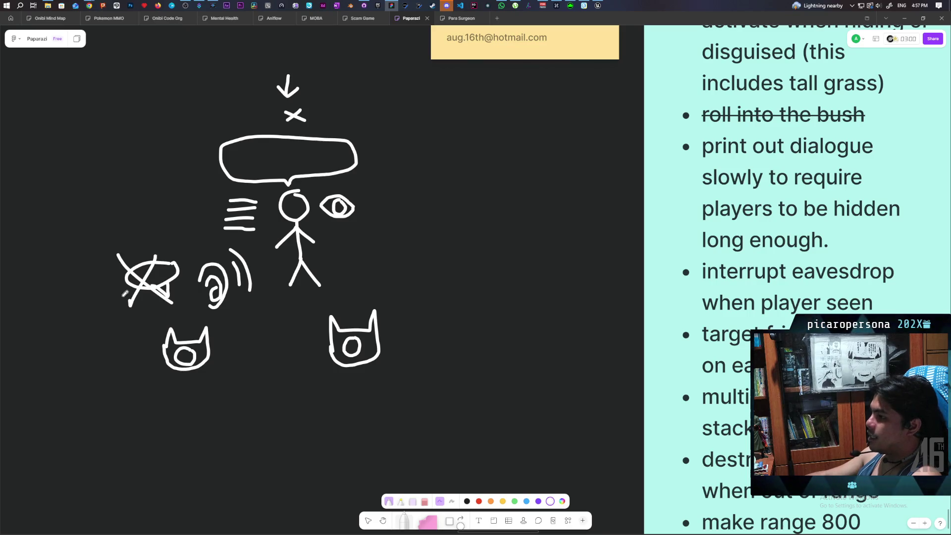
{"action": "key", "text": "ctrl+z"}
{"action": "key", "text": "ctrl+z"}
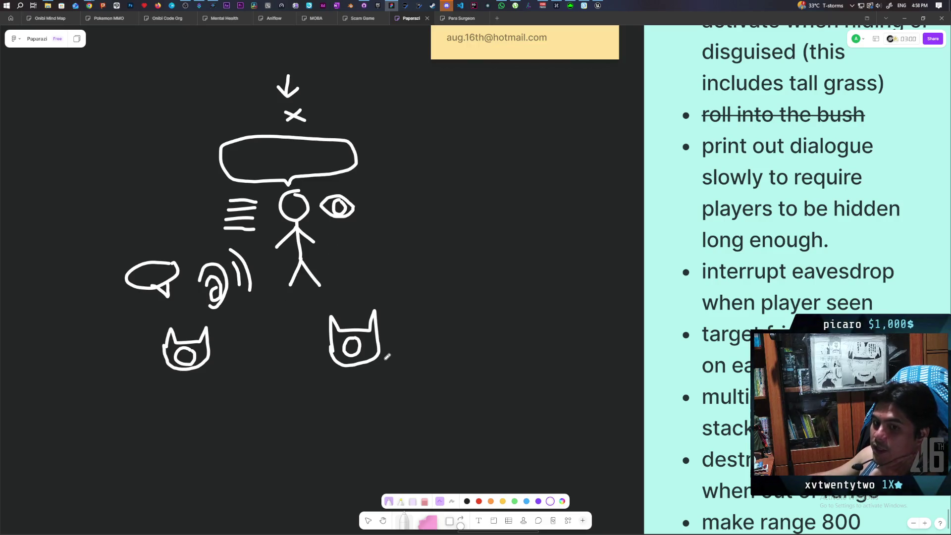
Write a C left of the left cat and an S left of the big speech bubble
{"action": "scroll", "coordinate": [381, 347], "scroll_direction": "left", "scroll_amount": 3}
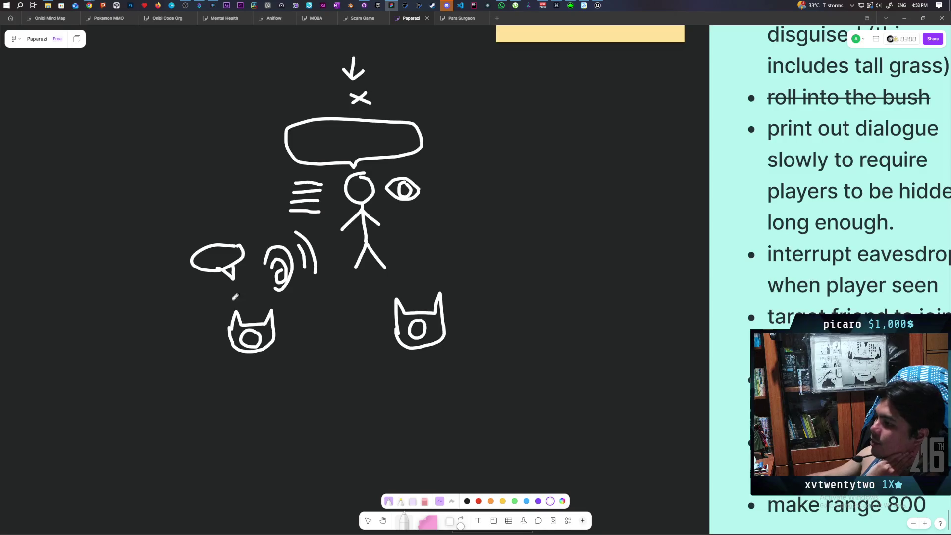
{"action": "left_click_drag", "start_coordinate": [160, 320], "coordinate": [160, 328]}
{"action": "mouse_move", "coordinate": [247, 111]}
{"action": "left_mouse_down"}
{"action": "mouse_move", "coordinate": [248, 133]}
{"action": "mouse_move", "coordinate": [227, 148]}
{"action": "left_mouse_up"}
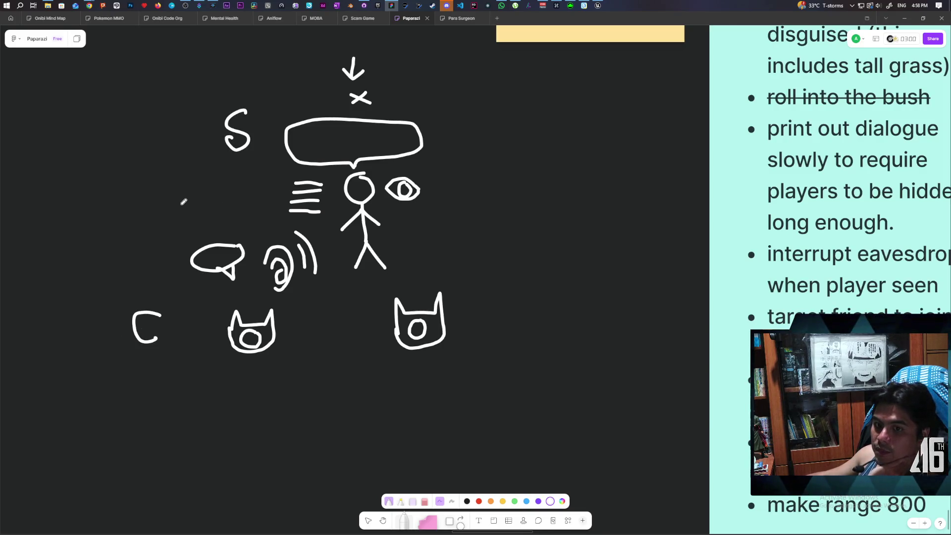
{"action": "scroll", "coordinate": [297, 228], "scroll_direction": "up", "scroll_amount": 1}
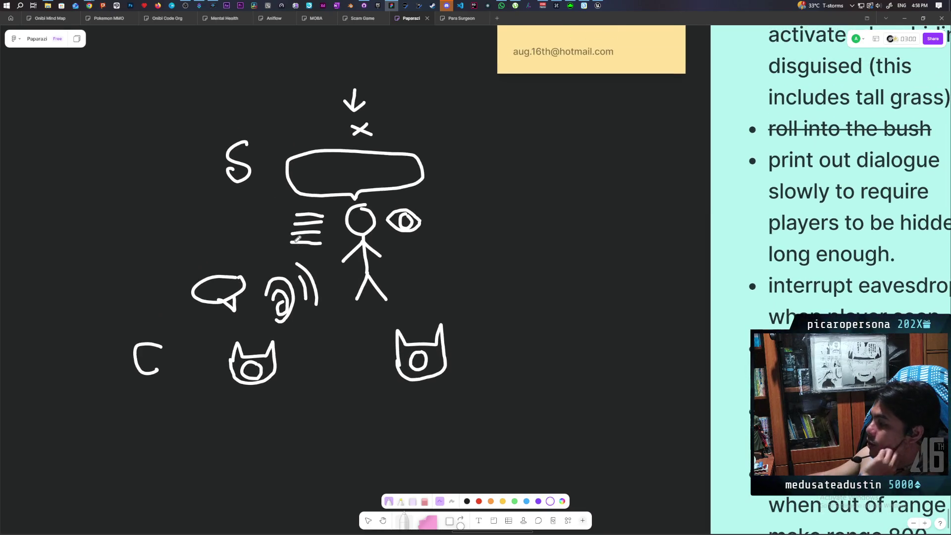
{"action": "scroll", "coordinate": [285, 282], "scroll_direction": "down", "scroll_amount": 1}
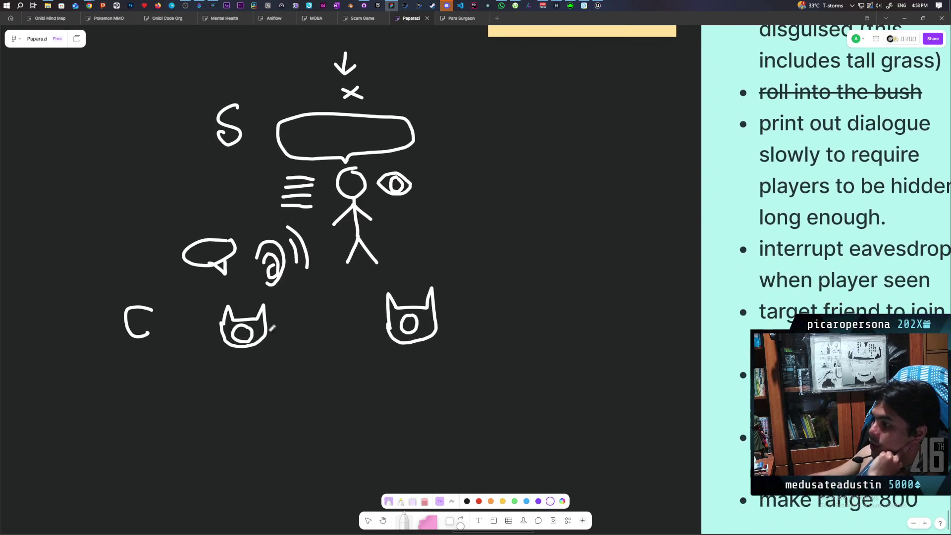
Underline the left cat, add a second C below the first, and underline the small bubble
{"action": "left_click_drag", "start_coordinate": [221, 355], "coordinate": [288, 353]}
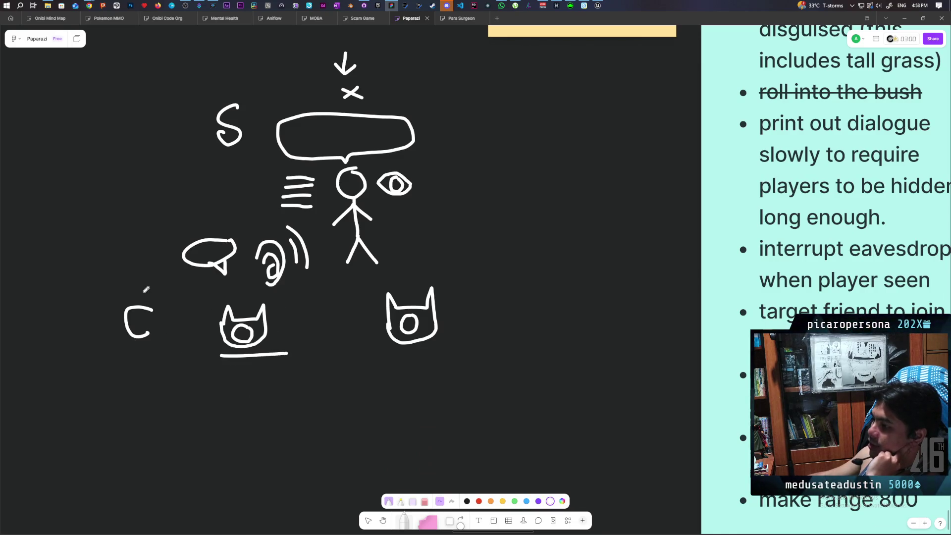
{"action": "left_click_drag", "start_coordinate": [149, 349], "coordinate": [157, 377]}
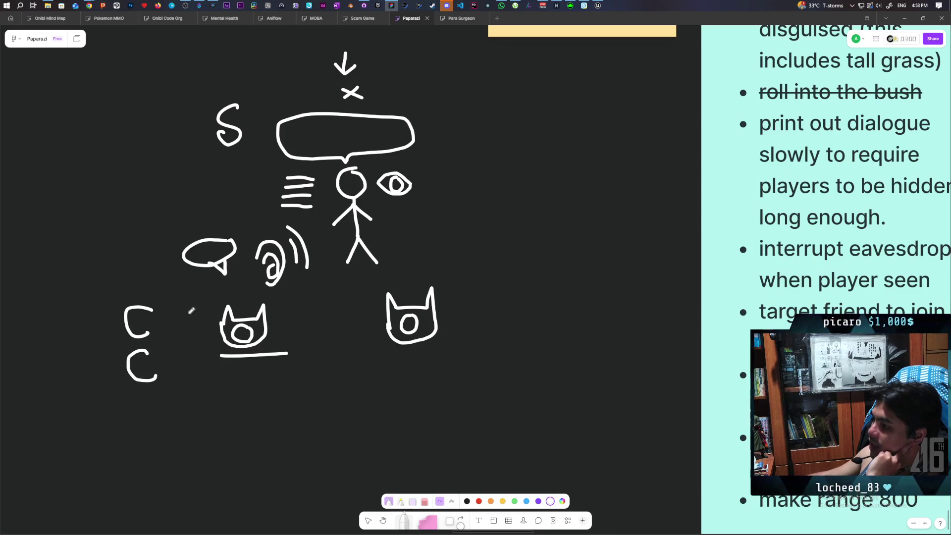
{"action": "left_click_drag", "start_coordinate": [187, 283], "coordinate": [229, 286]}
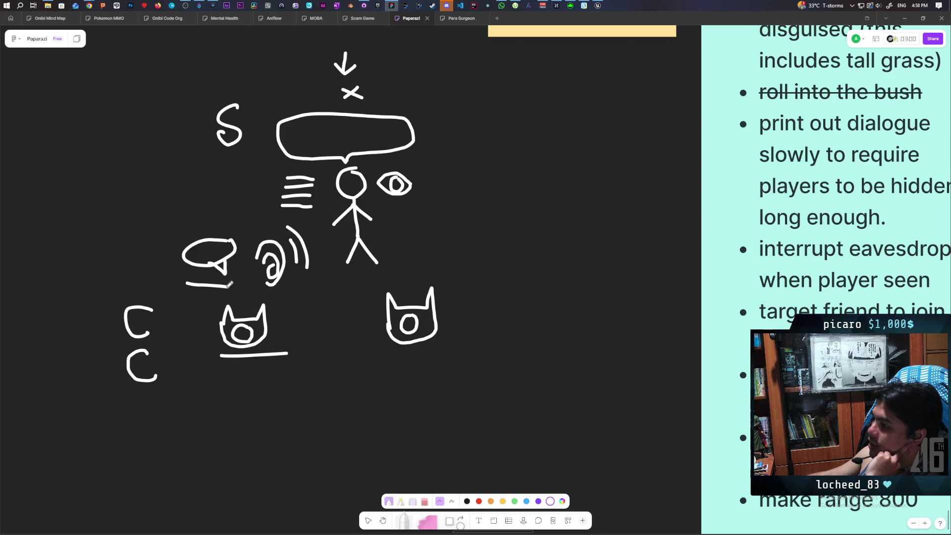
Draw a leftward arrow pointing at the eye with an 'S' beneath it
{"action": "left_click_drag", "start_coordinate": [325, 284], "coordinate": [315, 348]}
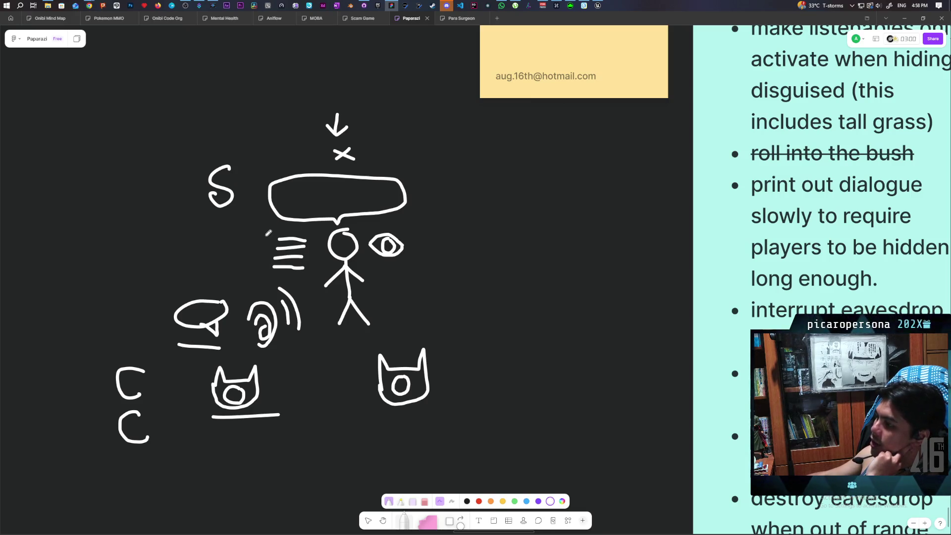
{"action": "left_click_drag", "start_coordinate": [474, 239], "coordinate": [426, 237]}
{"action": "left_click_drag", "start_coordinate": [438, 228], "coordinate": [431, 250]}
{"action": "left_click_drag", "start_coordinate": [453, 253], "coordinate": [430, 275]}
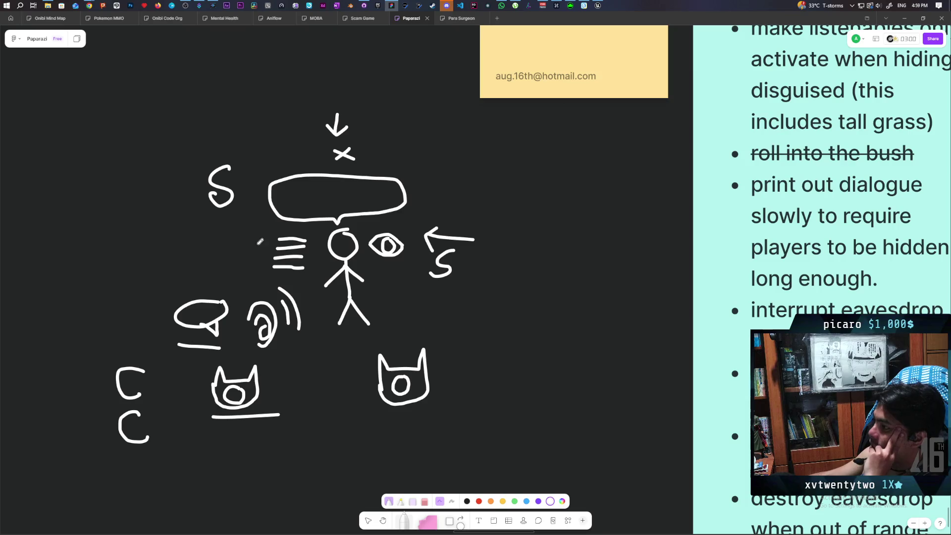
Draw a curly bracket along the left side of the three horizontal lines by the stick figure
{"action": "mouse_move", "coordinate": [280, 227]}
{"action": "left_mouse_down"}
{"action": "mouse_move", "coordinate": [263, 251]}
{"action": "mouse_move", "coordinate": [275, 274]}
{"action": "left_mouse_up"}
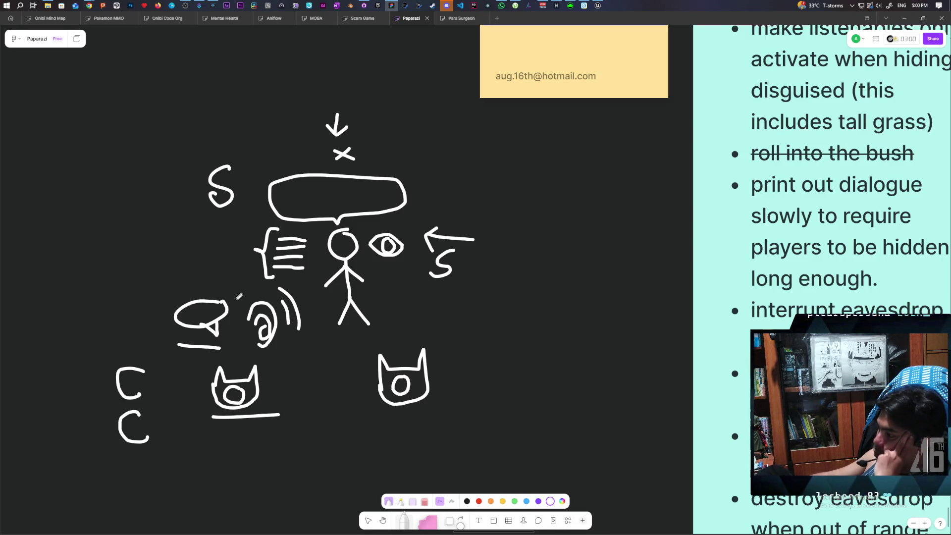
{"action": "scroll", "coordinate": [238, 278], "scroll_direction": "right", "scroll_amount": 2}
{"action": "scroll", "coordinate": [237, 278], "scroll_direction": "down", "scroll_amount": 1}
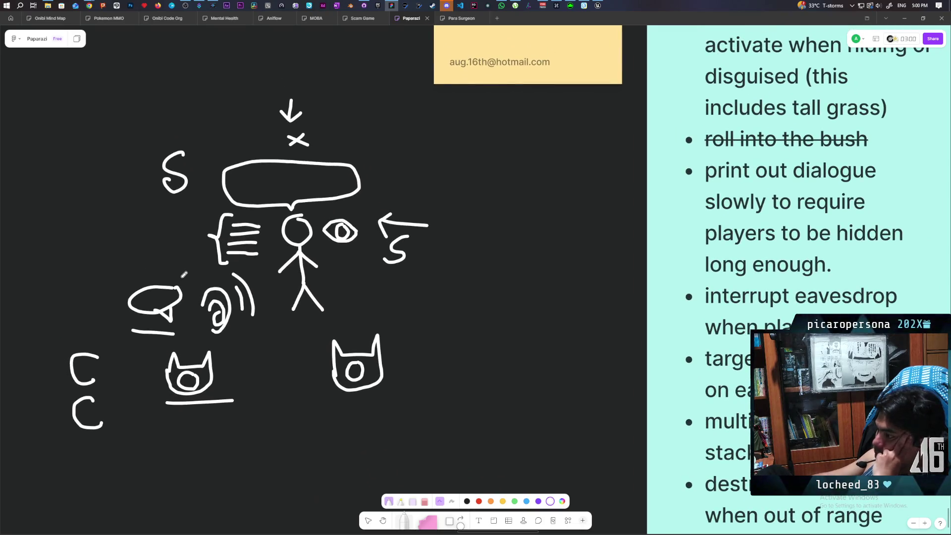
{"action": "scroll", "coordinate": [208, 280], "scroll_direction": "up", "scroll_amount": 2}
{"action": "scroll", "coordinate": [208, 279], "scroll_direction": "left", "scroll_amount": 1}
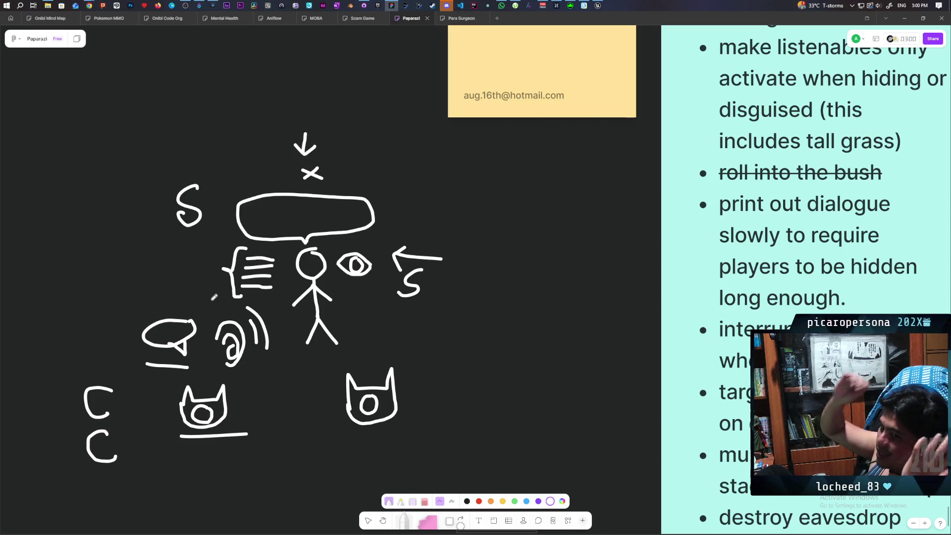
{"action": "scroll", "coordinate": [211, 282], "scroll_direction": "down", "scroll_amount": 1}
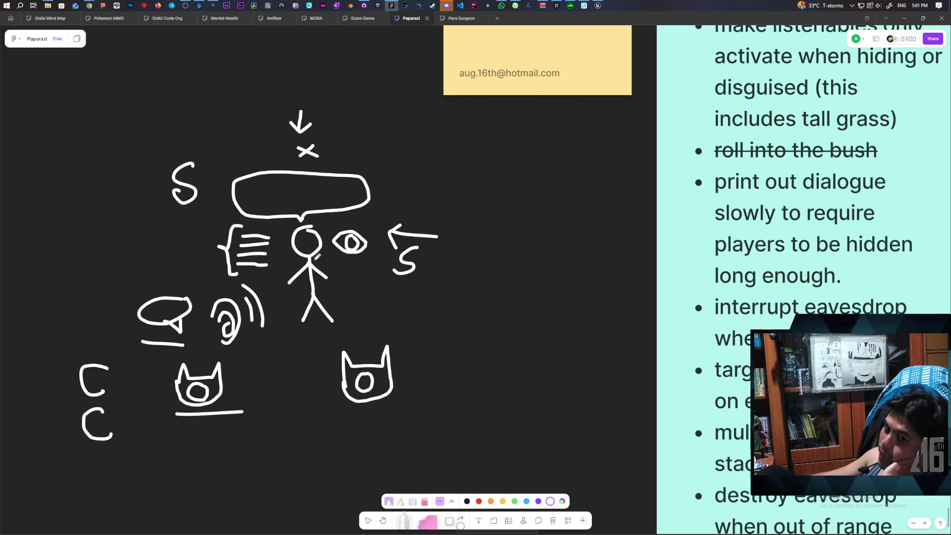
{"action": "scroll", "coordinate": [269, 279], "scroll_direction": "right", "scroll_amount": 1}
{"action": "scroll", "coordinate": [269, 279], "scroll_direction": "up", "scroll_amount": 1}
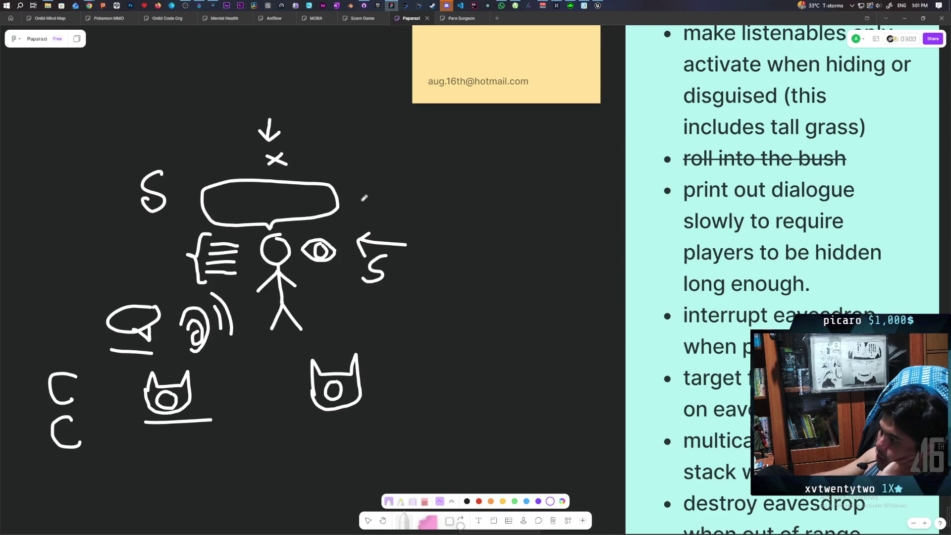
{"action": "mouse_move", "coordinate": [361, 209]}
{"action": "left_mouse_down"}
{"action": "mouse_move", "coordinate": [377, 189]}
{"action": "mouse_move", "coordinate": [382, 209]}
{"action": "mouse_move", "coordinate": [397, 193]}
{"action": "mouse_move", "coordinate": [407, 207]}
{"action": "left_mouse_up"}
Draw a small arrow from the NPC label toward the big speech bubble
{"action": "mouse_move", "coordinate": [367, 161]}
{"action": "left_mouse_down"}
{"action": "mouse_move", "coordinate": [345, 176]}
{"action": "mouse_move", "coordinate": [358, 171]}
{"action": "left_mouse_up"}
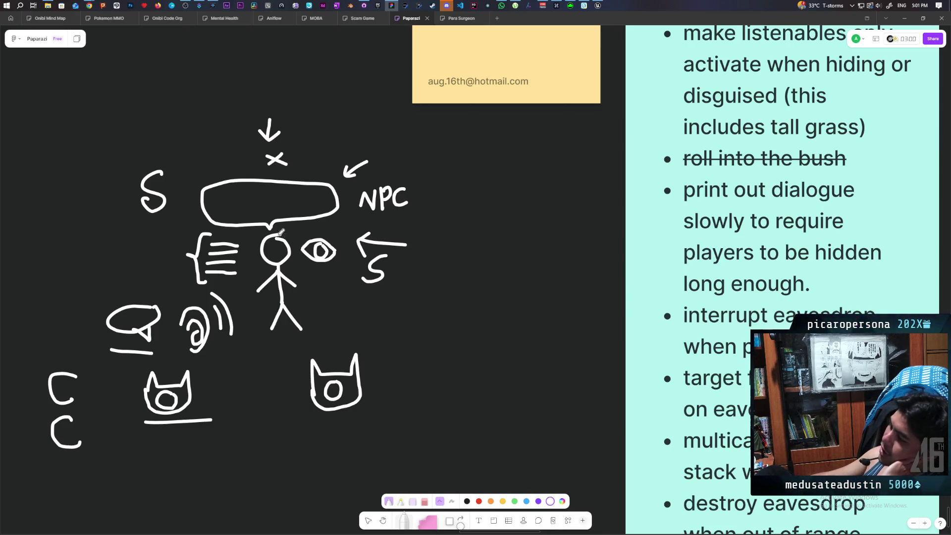
{"action": "scroll", "coordinate": [426, 369], "scroll_direction": "down", "scroll_amount": 1}
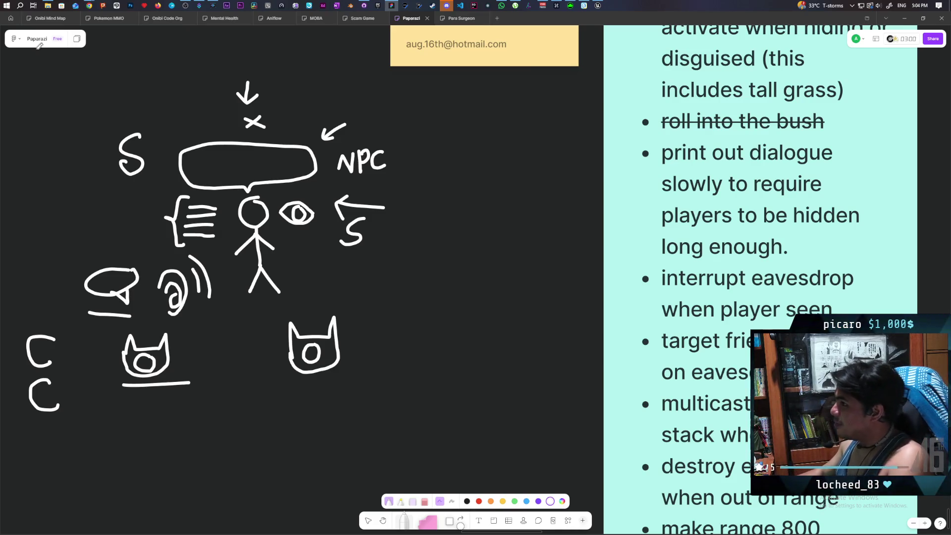
{"action": "mouse_move", "coordinate": [89, 5]}
{"action": "left_click", "coordinate": [573, 44]}
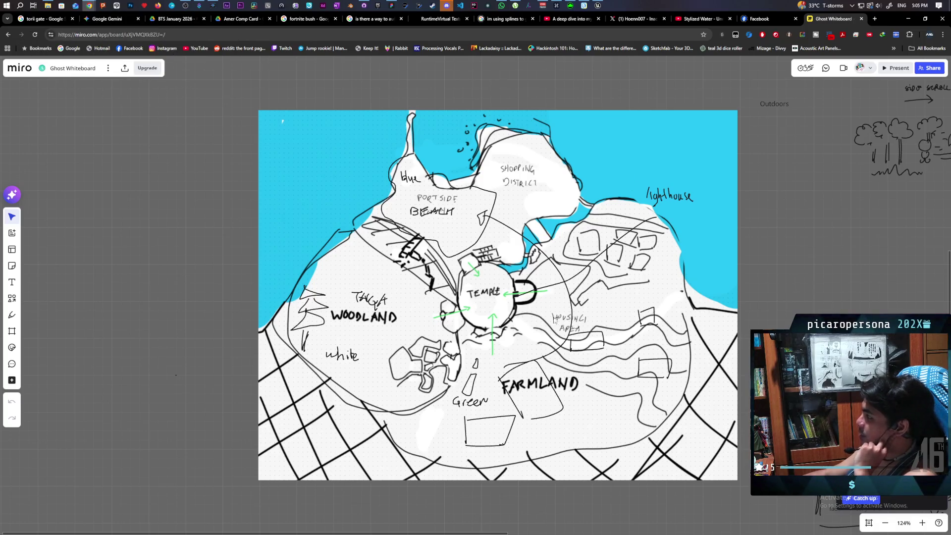
Scroll around the Ghost Whiteboard to inspect the island map and Ranger Station sketches
{"action": "scroll", "coordinate": [601, 318], "scroll_direction": "right", "scroll_amount": 5}
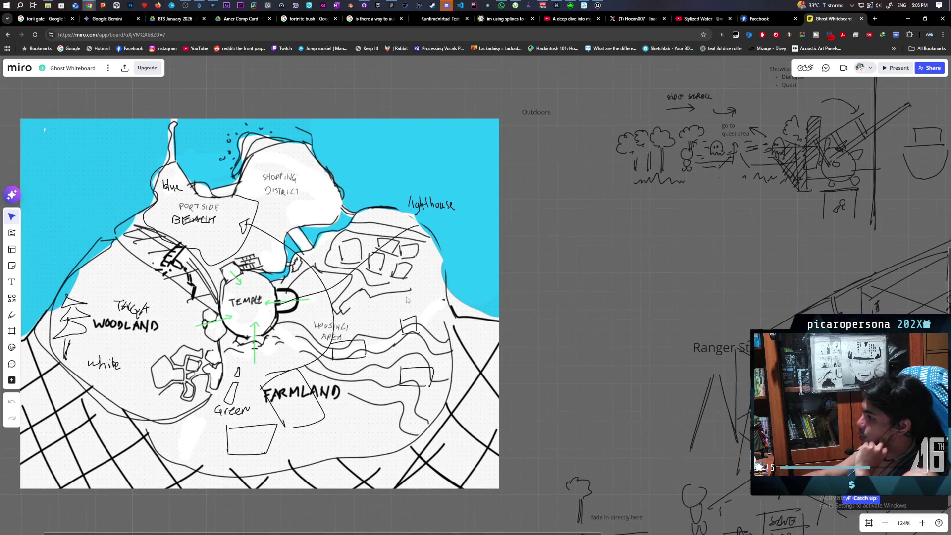
{"action": "scroll", "coordinate": [407, 300], "scroll_direction": "right", "scroll_amount": 10}
{"action": "scroll", "coordinate": [382, 334], "scroll_direction": "down", "scroll_amount": 3}
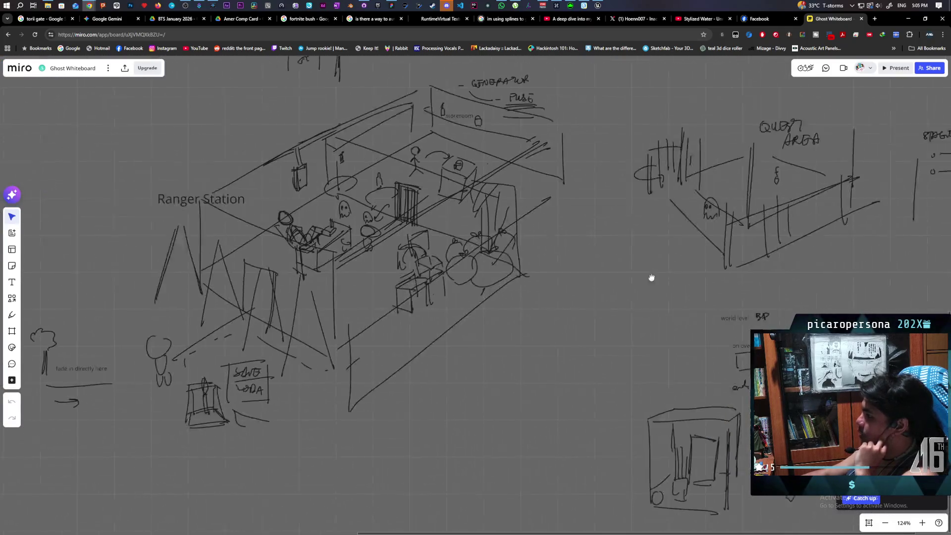
{"action": "scroll", "coordinate": [651, 277], "scroll_direction": "left", "scroll_amount": 10}
{"action": "scroll", "coordinate": [652, 277], "scroll_direction": "up", "scroll_amount": 3}
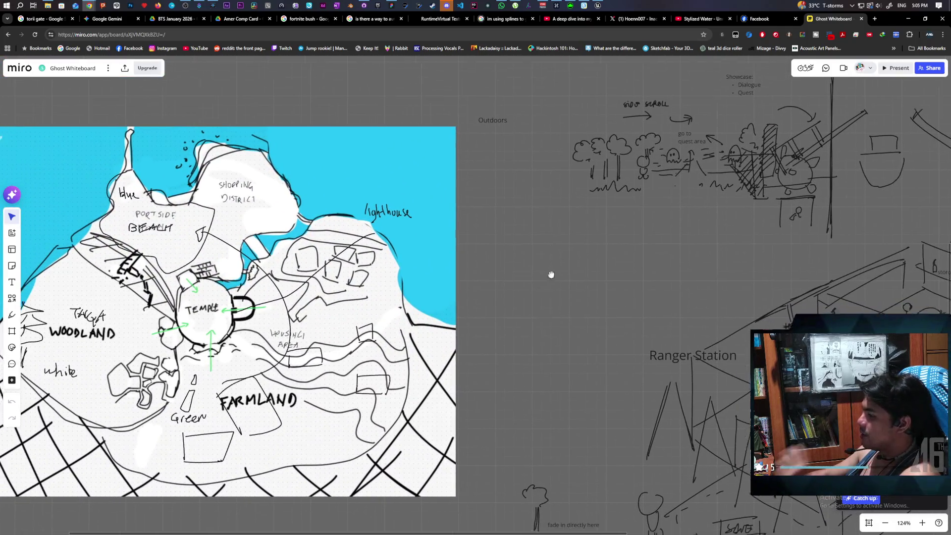
{"action": "scroll", "coordinate": [561, 266], "scroll_direction": "down", "scroll_amount": 3}
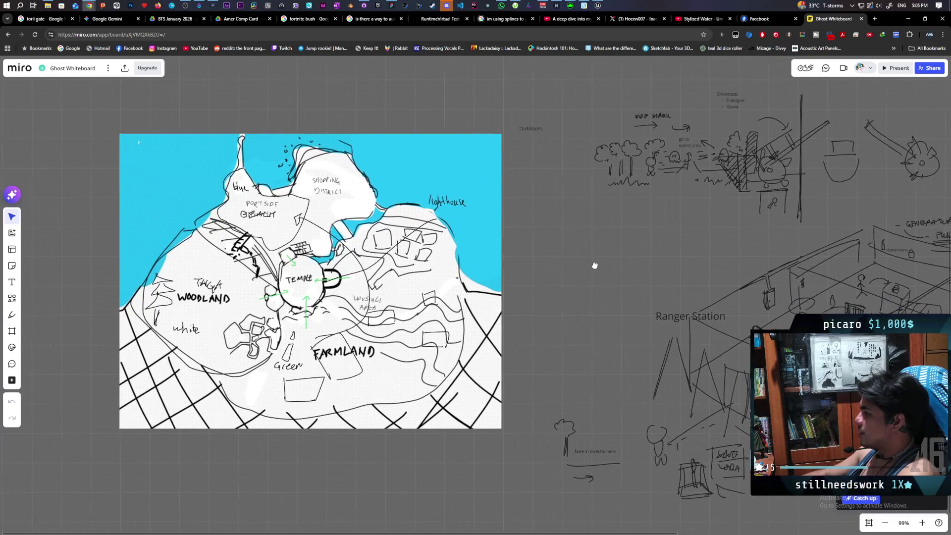
{"action": "scroll", "coordinate": [596, 277], "scroll_direction": "right", "scroll_amount": 2}
{"action": "scroll", "coordinate": [596, 278], "scroll_direction": "up", "scroll_amount": 1}
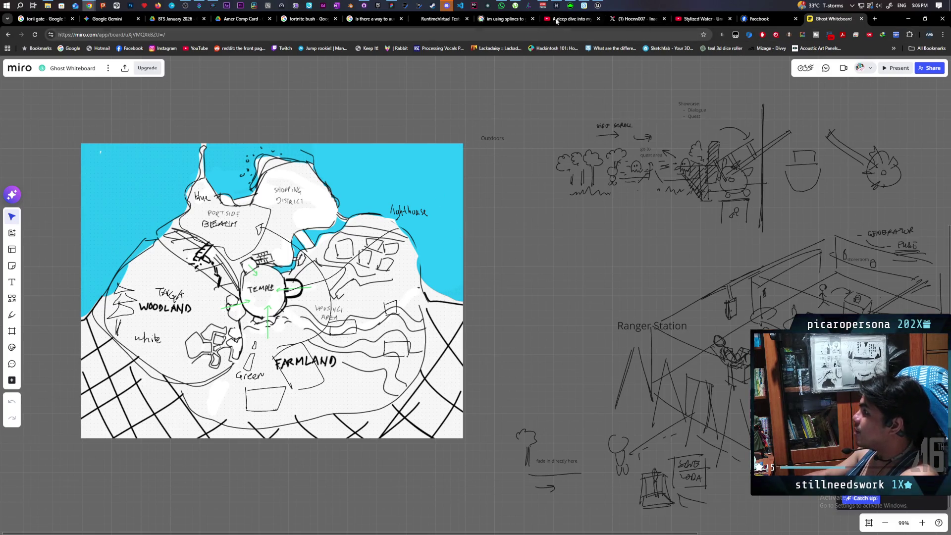
{"action": "left_click", "coordinate": [603, 6]}
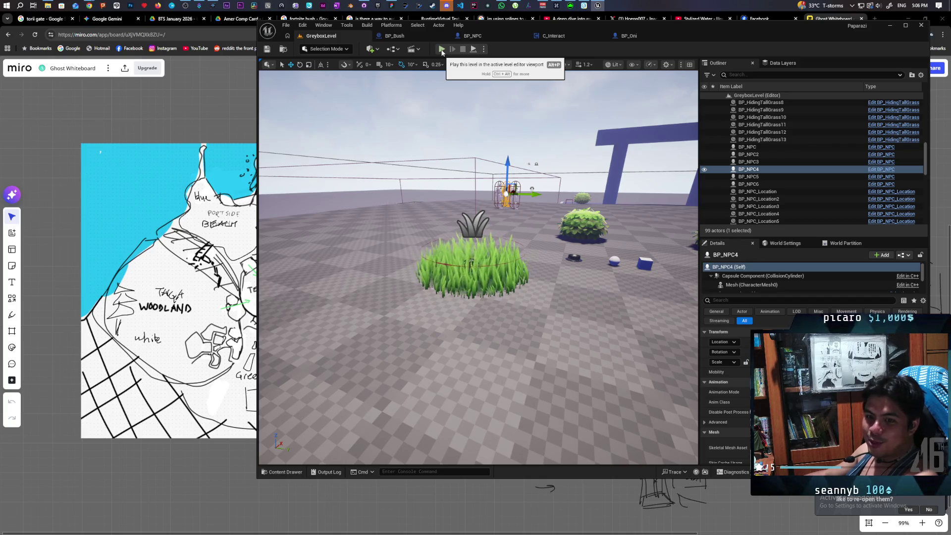
Launch Play-in-Editor on the Paparazzi greybox level and take control of the player in the game view
{"action": "left_click", "coordinate": [441, 49]}
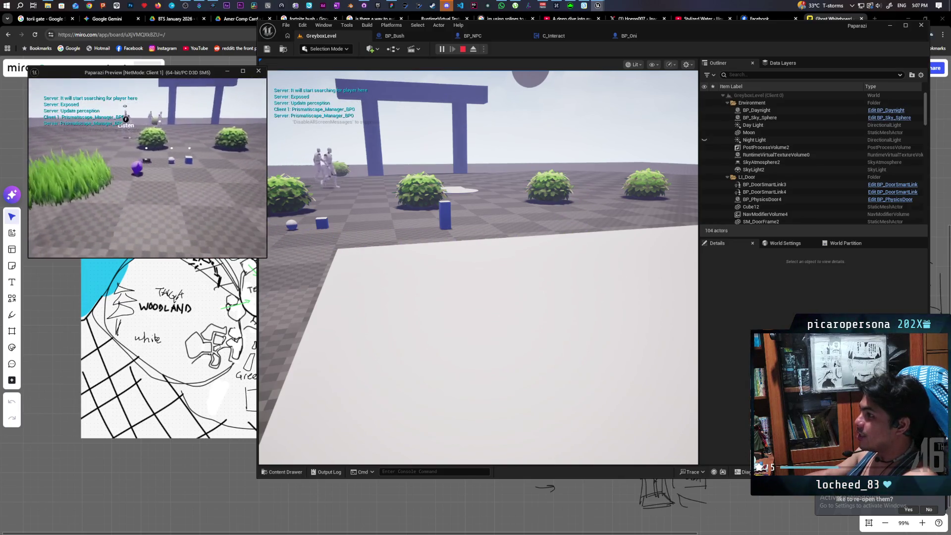
{"action": "left_click", "coordinate": [485, 202]}
{"action": "left_click", "coordinate": [485, 202]}
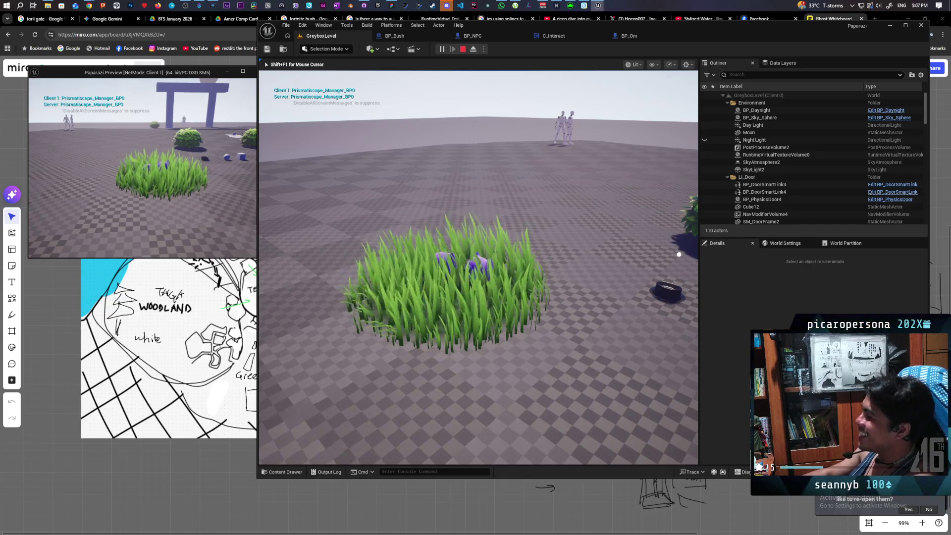
Walk the bush player with W through the tall grass toward the NPC and press F at the Listen prompt
{"action": "key", "text": "w"}
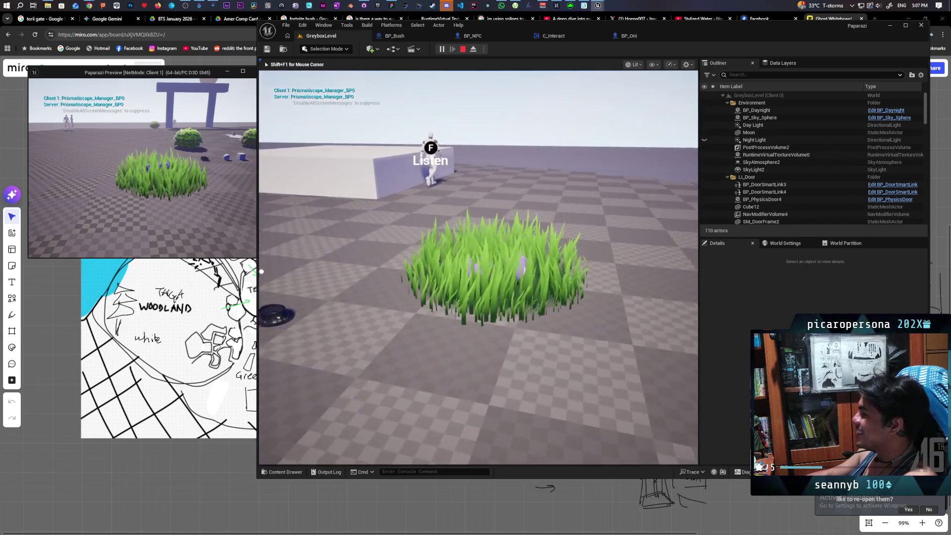
{"action": "key", "text": "w"}
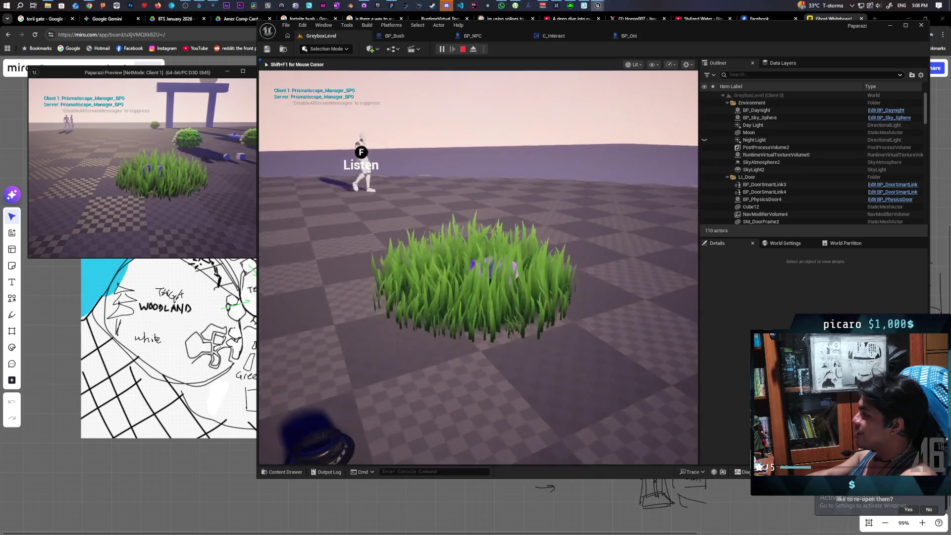
{"action": "key", "text": "f"}
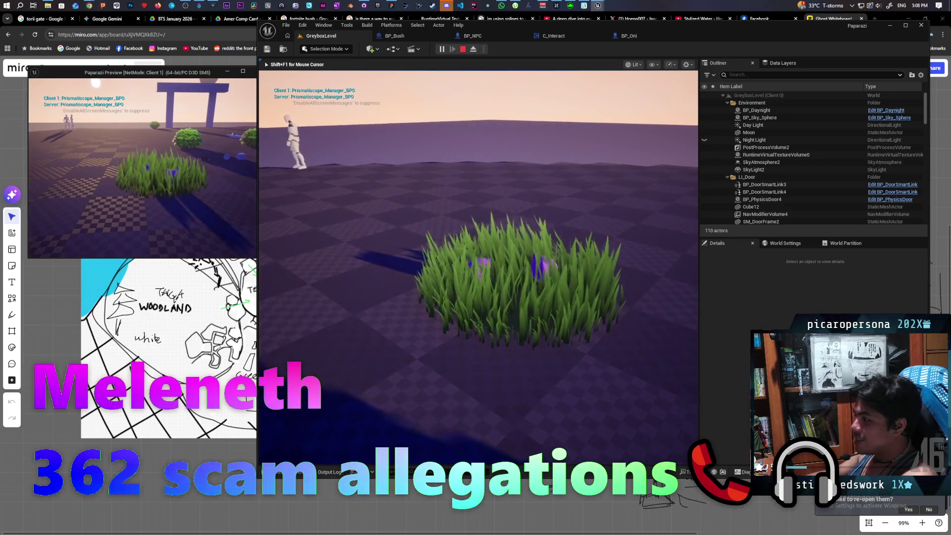
Move the bush player forward with W past the grass patch toward the round bushes
{"action": "key", "text": "w"}
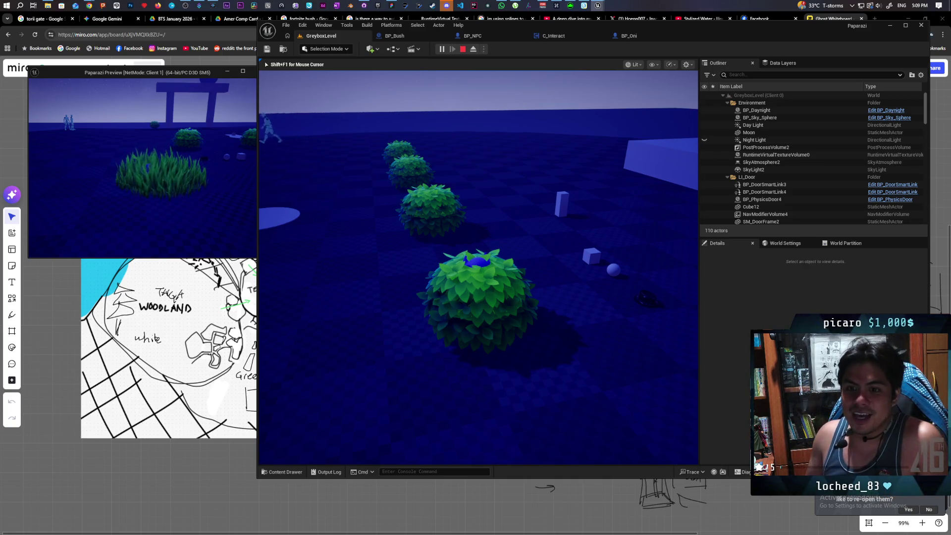
End the Play-in-Editor session with Esc, returning to the greybox level's editing view
{"action": "mouse_move", "coordinate": [479, 267]}
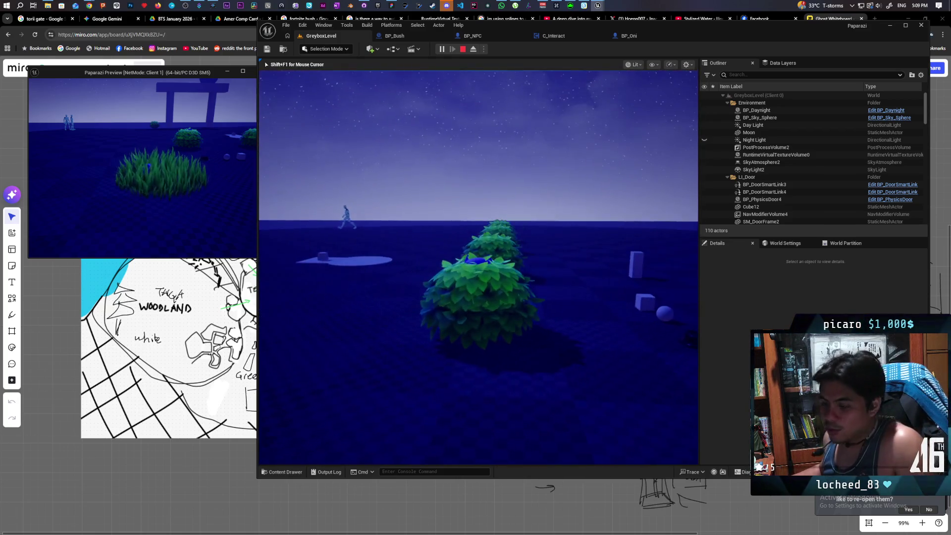
{"action": "key", "text": "Escape"}
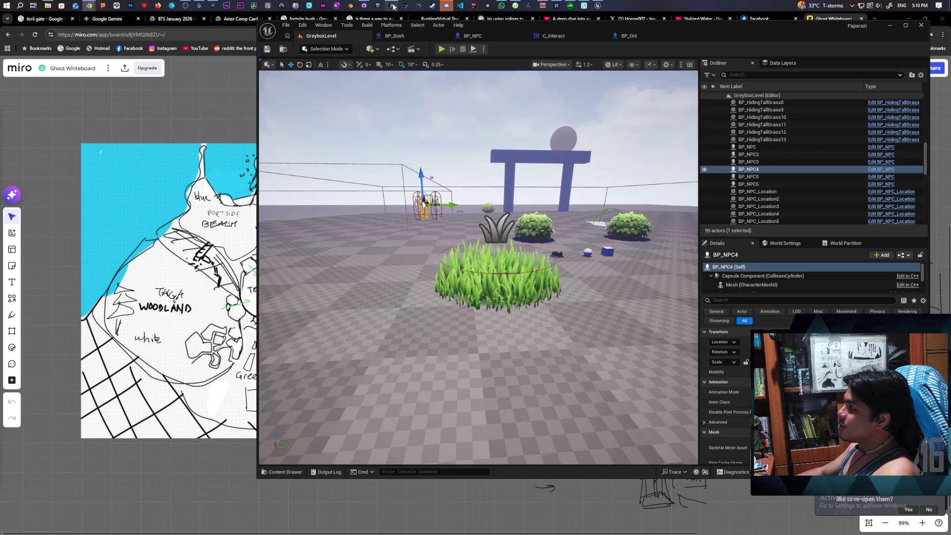
Launch a Play-In-Editor session with the Client 1 preview and focus the game view
{"action": "left_click", "coordinate": [441, 49]}
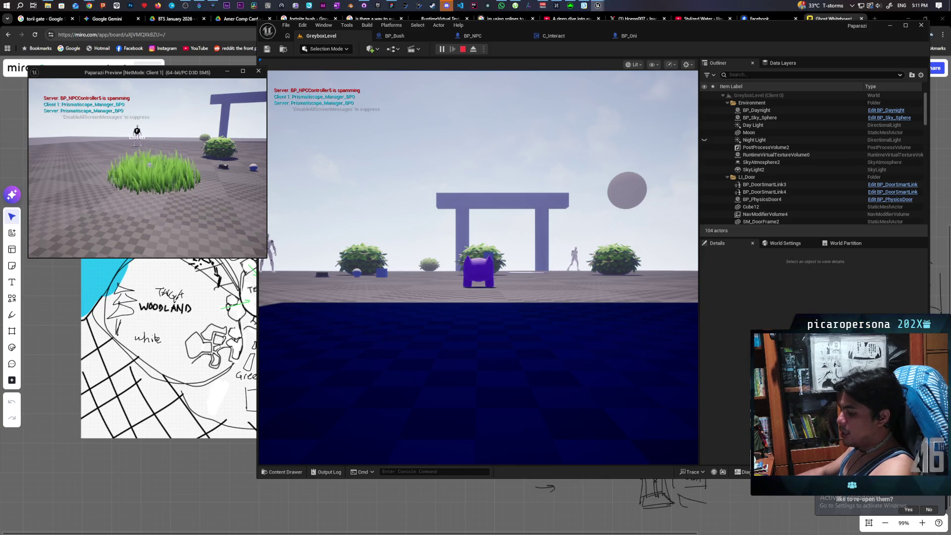
{"action": "left_click", "coordinate": [478, 267]}
Walk the character forward into the tall grass patch, then stop the playtest
{"action": "key", "text": "w"}
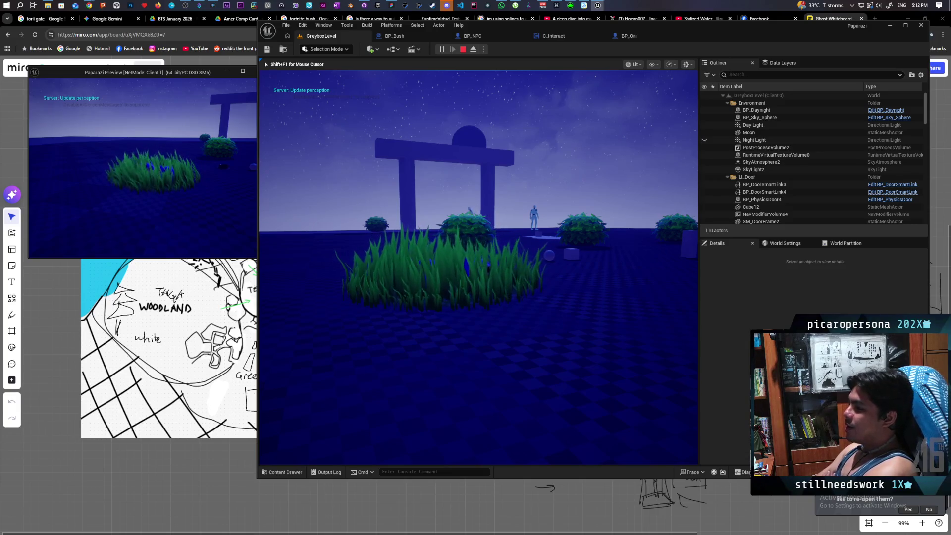
{"action": "key", "text": "Escape"}
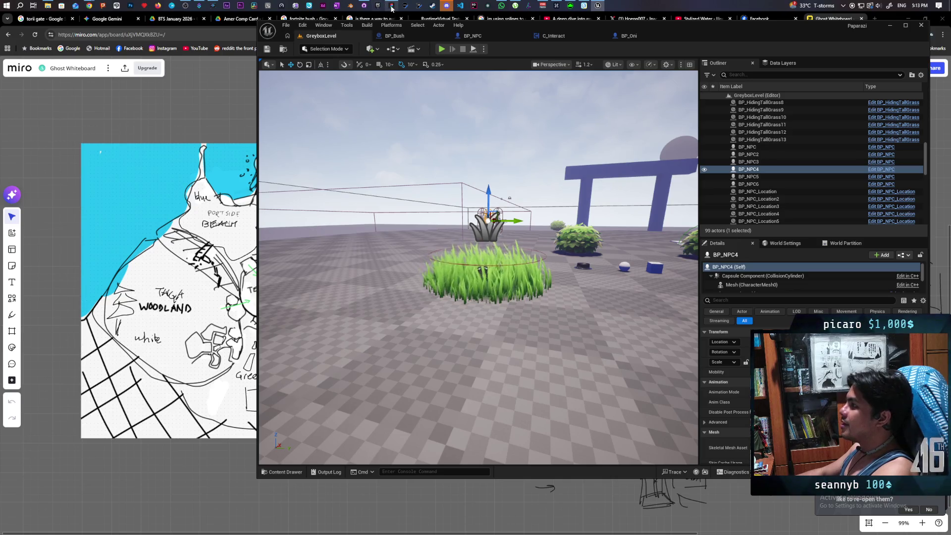
Bring the Paparazi FigJam whiteboard to the front from the taskbar
{"action": "left_click", "coordinate": [391, 6]}
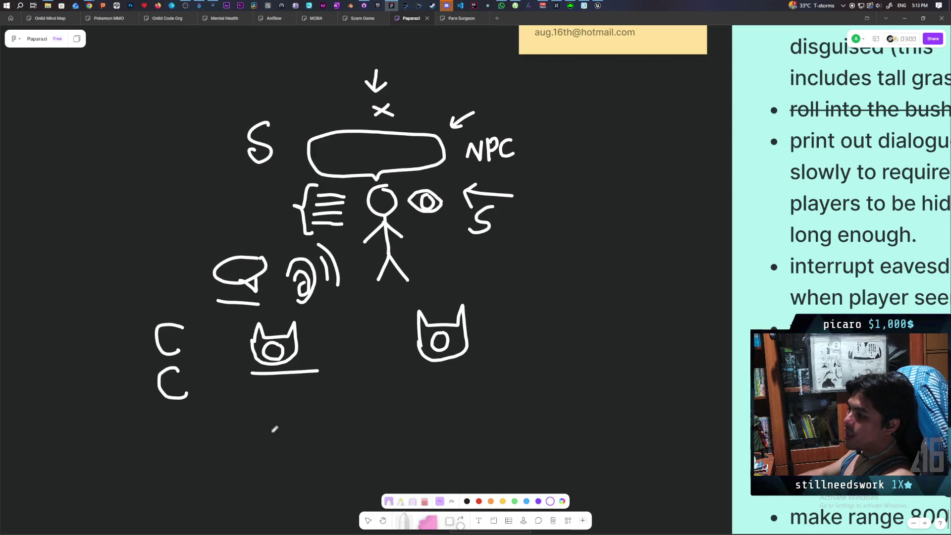
Draw an up arrow under the left cat and a longer diagonal arrow toward the ear
{"action": "mouse_move", "coordinate": [272, 435]}
{"action": "left_mouse_down"}
{"action": "mouse_move", "coordinate": [274, 383]}
{"action": "mouse_move", "coordinate": [292, 396]}
{"action": "left_mouse_up"}
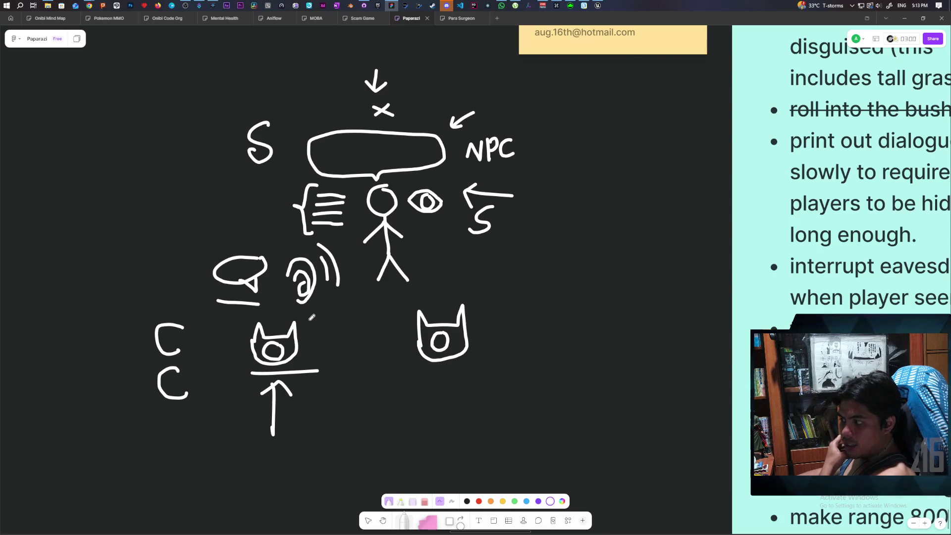
{"action": "left_click_drag", "start_coordinate": [307, 327], "coordinate": [342, 293]}
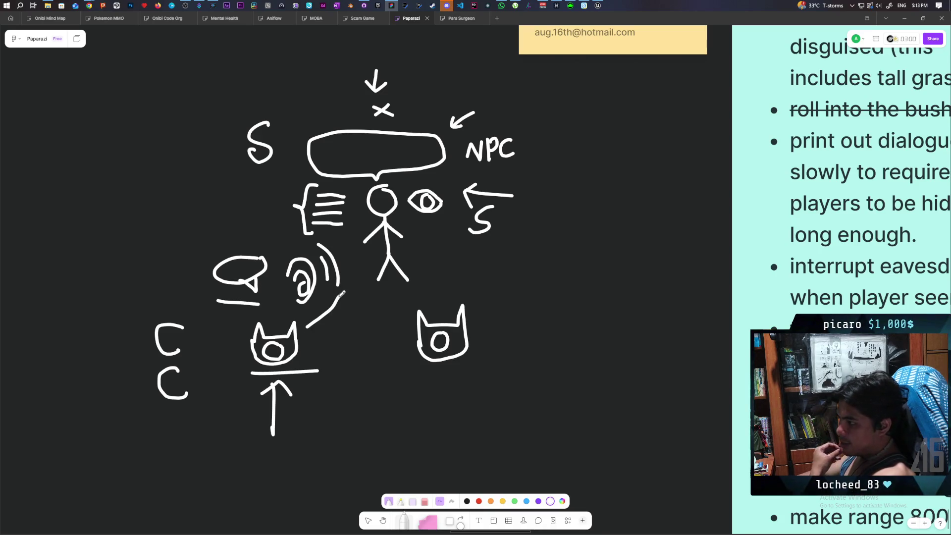
{"action": "key", "text": "ctrl+z"}
{"action": "mouse_move", "coordinate": [309, 329]}
{"action": "left_mouse_down"}
{"action": "mouse_move", "coordinate": [351, 299]}
{"action": "mouse_move", "coordinate": [349, 321]}
{"action": "left_mouse_up"}
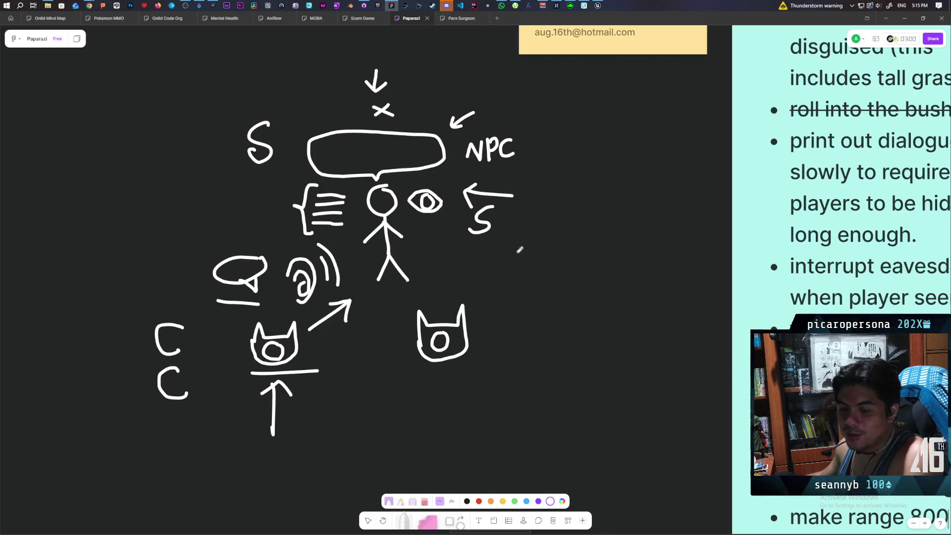
{"action": "scroll", "coordinate": [520, 268], "scroll_direction": "down", "scroll_amount": 1}
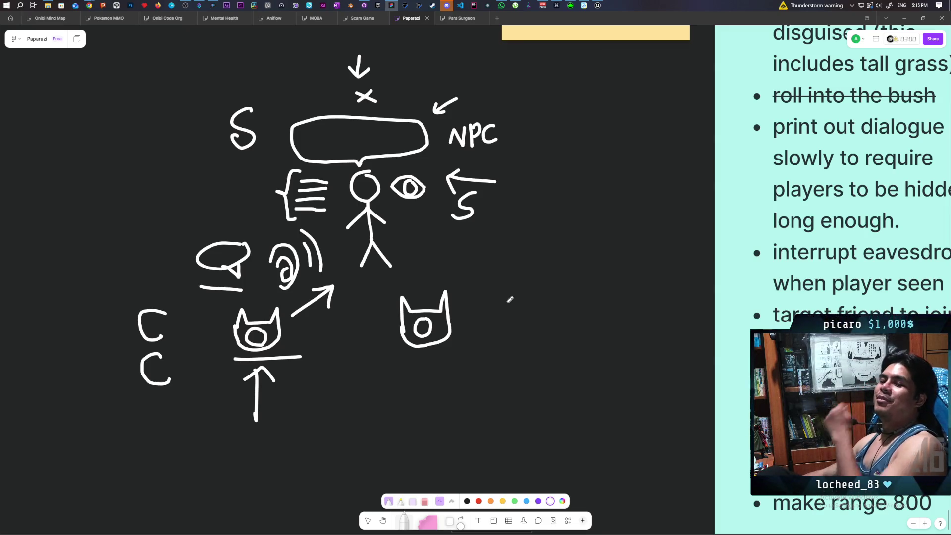
{"action": "mouse_move", "coordinate": [485, 308]}
{"action": "left_mouse_down"}
{"action": "mouse_move", "coordinate": [459, 314]}
{"action": "mouse_move", "coordinate": [460, 324]}
{"action": "left_mouse_up"}
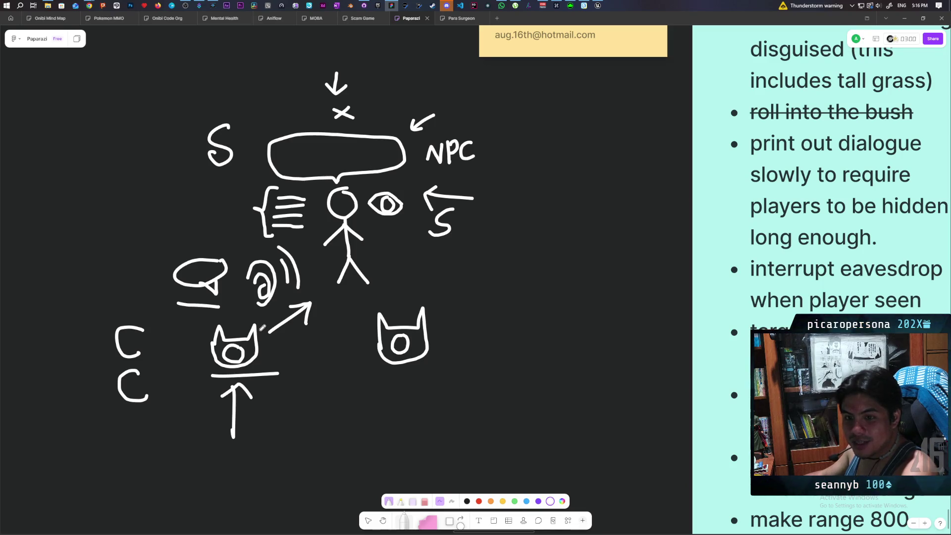
{"action": "scroll", "coordinate": [322, 297], "scroll_direction": "up", "scroll_amount": 2}
{"action": "scroll", "coordinate": [322, 297], "scroll_direction": "right", "scroll_amount": 2}
{"action": "left_click_drag", "start_coordinate": [162, 345], "coordinate": [158, 404]}
{"action": "key", "text": "ctrl+z"}
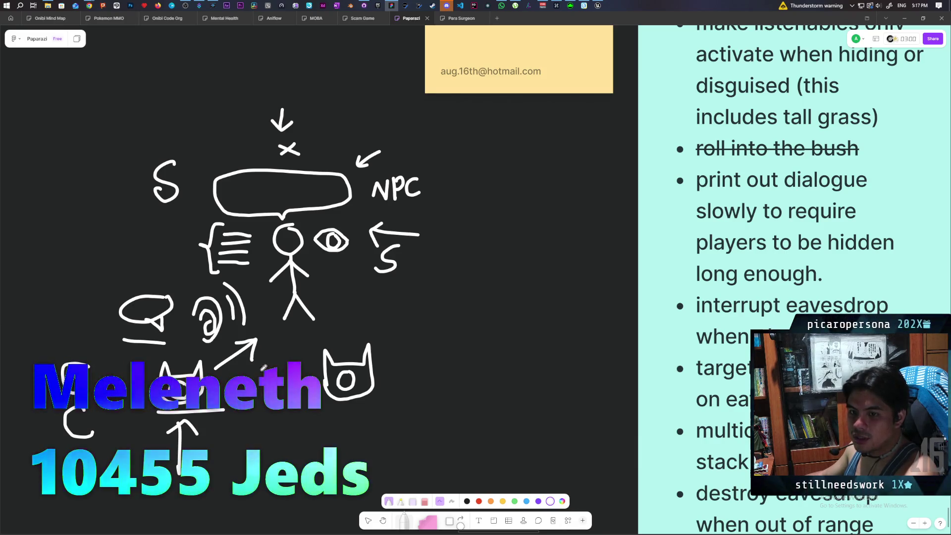
{"action": "mouse_move", "coordinate": [304, 342]}
{"action": "left_mouse_down"}
{"action": "mouse_move", "coordinate": [341, 272]}
{"action": "mouse_move", "coordinate": [376, 316]}
{"action": "mouse_move", "coordinate": [515, 340]}
{"action": "left_mouse_up"}
In empty canvas, draw an S, a C with an arrow pointing at the S, and a second C
{"action": "scroll", "coordinate": [515, 340], "scroll_direction": "left", "scroll_amount": 6}
{"action": "scroll", "coordinate": [516, 340], "scroll_direction": "up", "scroll_amount": 2}
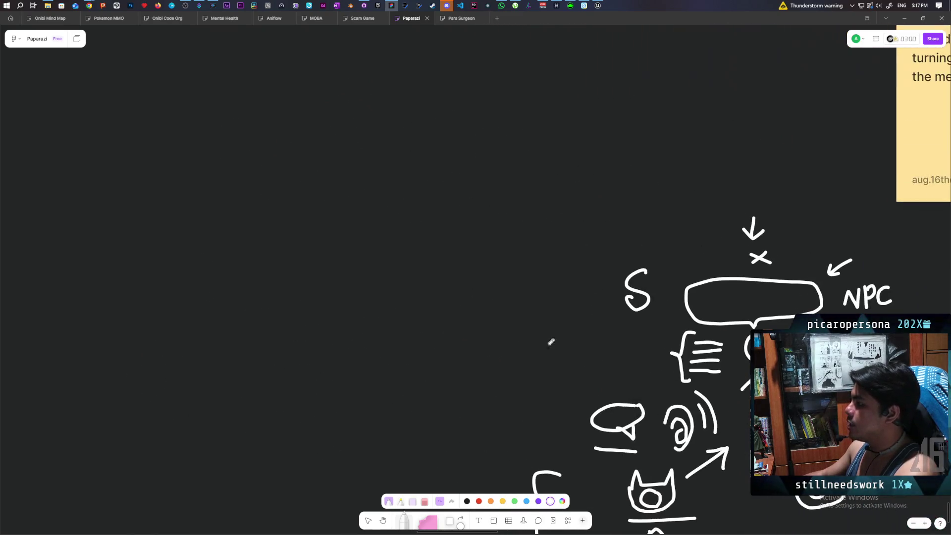
{"action": "left_click_drag", "start_coordinate": [299, 85], "coordinate": [288, 131]}
{"action": "scroll", "coordinate": [297, 204], "scroll_direction": "down", "scroll_amount": 2}
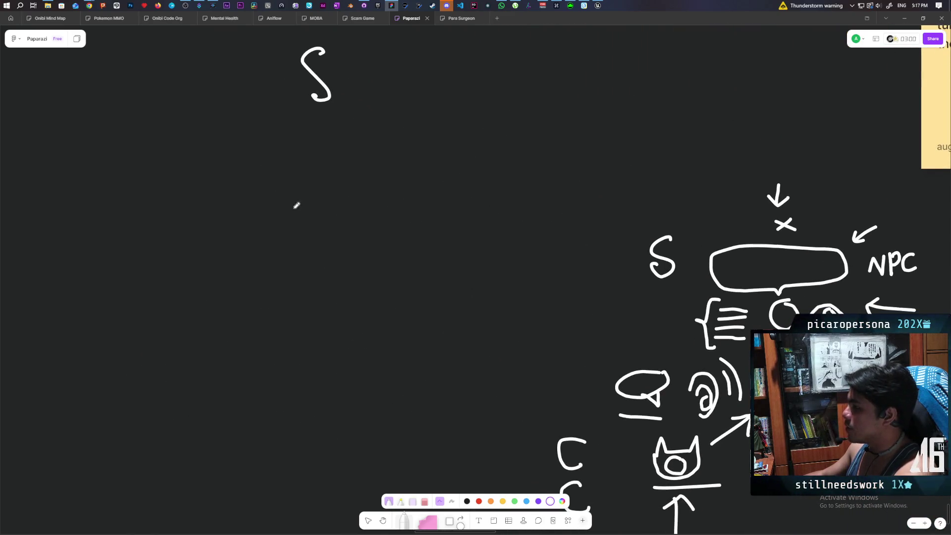
{"action": "scroll", "coordinate": [159, 181], "scroll_direction": "up", "scroll_amount": 3}
{"action": "left_click_drag", "start_coordinate": [499, 237], "coordinate": [530, 281]}
{"action": "left_click_drag", "start_coordinate": [197, 272], "coordinate": [298, 186]}
{"action": "left_click_drag", "start_coordinate": [280, 191], "coordinate": [293, 208]}
{"action": "left_click_drag", "start_coordinate": [192, 257], "coordinate": [183, 311]}
Draw a stick figure with speech bubble, a double-headed arrow to S, and a downward arrow below it
{"action": "scroll", "coordinate": [280, 299], "scroll_direction": "up", "scroll_amount": 1}
{"action": "scroll", "coordinate": [280, 299], "scroll_direction": "left", "scroll_amount": 1}
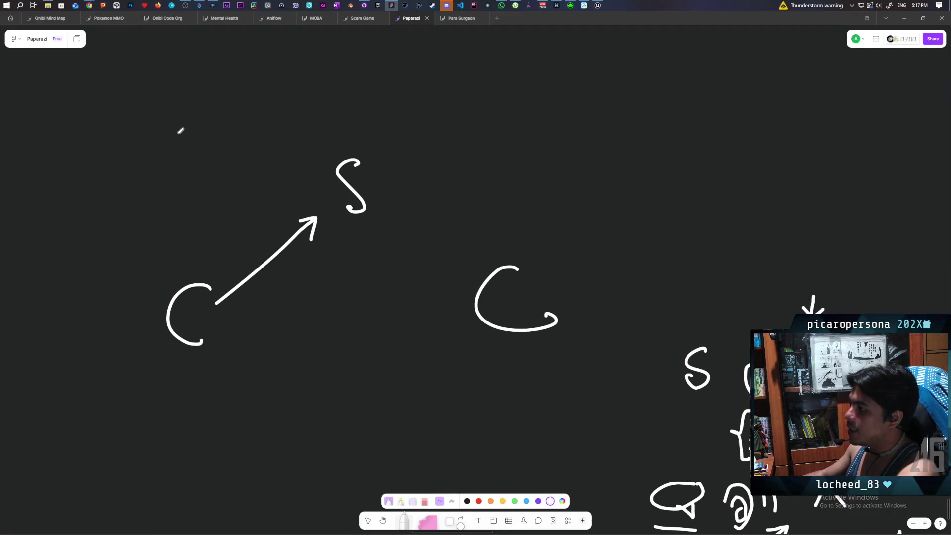
{"action": "mouse_move", "coordinate": [187, 153]}
{"action": "left_mouse_down"}
{"action": "mouse_move", "coordinate": [174, 165]}
{"action": "mouse_move", "coordinate": [186, 137]}
{"action": "mouse_move", "coordinate": [179, 195]}
{"action": "mouse_move", "coordinate": [160, 189]}
{"action": "left_mouse_up"}
{"action": "mouse_move", "coordinate": [175, 177]}
{"action": "left_mouse_down"}
{"action": "mouse_move", "coordinate": [187, 189]}
{"action": "mouse_move", "coordinate": [159, 218]}
{"action": "mouse_move", "coordinate": [194, 212]}
{"action": "left_mouse_up"}
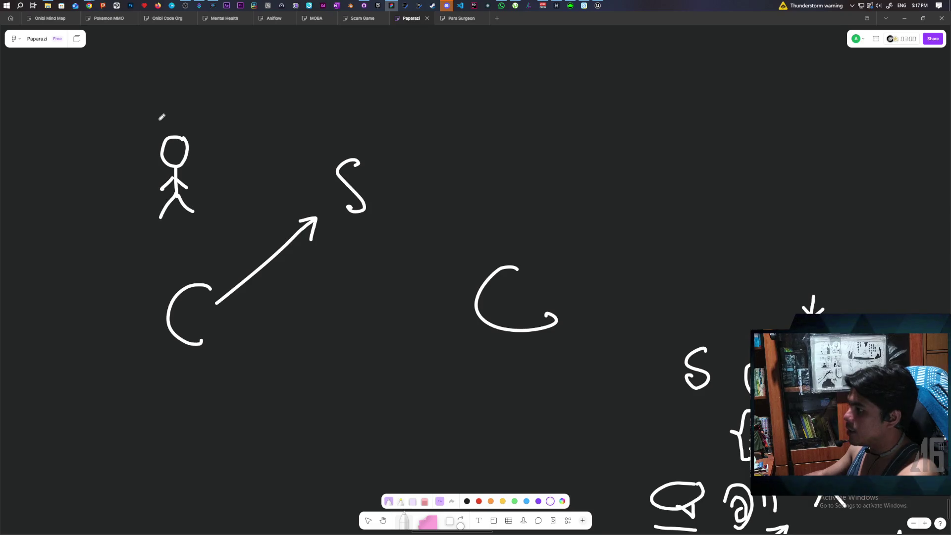
{"action": "mouse_move", "coordinate": [165, 119]}
{"action": "left_mouse_down"}
{"action": "mouse_move", "coordinate": [177, 117]}
{"action": "mouse_move", "coordinate": [176, 78]}
{"action": "mouse_move", "coordinate": [178, 115]}
{"action": "left_mouse_up"}
{"action": "scroll", "coordinate": [282, 191], "scroll_direction": "down", "scroll_amount": 1}
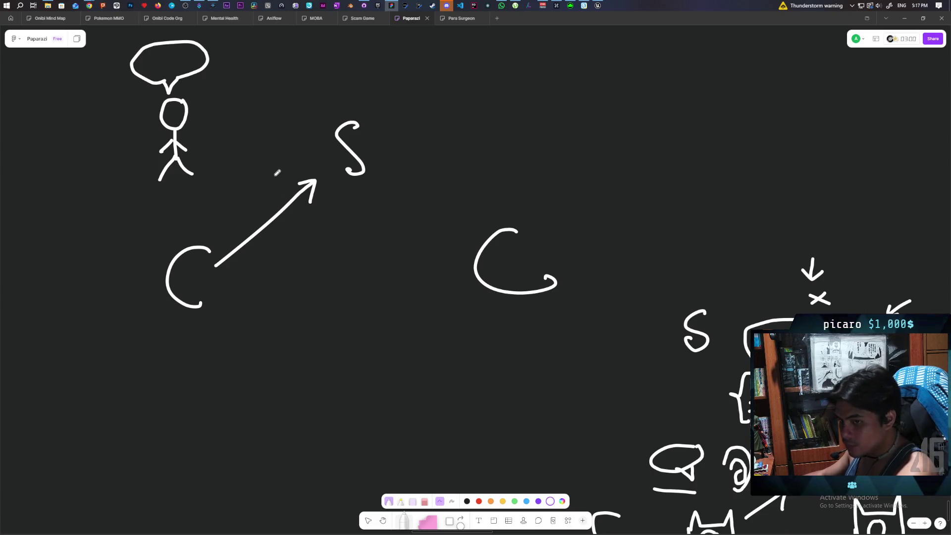
{"action": "scroll", "coordinate": [277, 172], "scroll_direction": "up", "scroll_amount": 1}
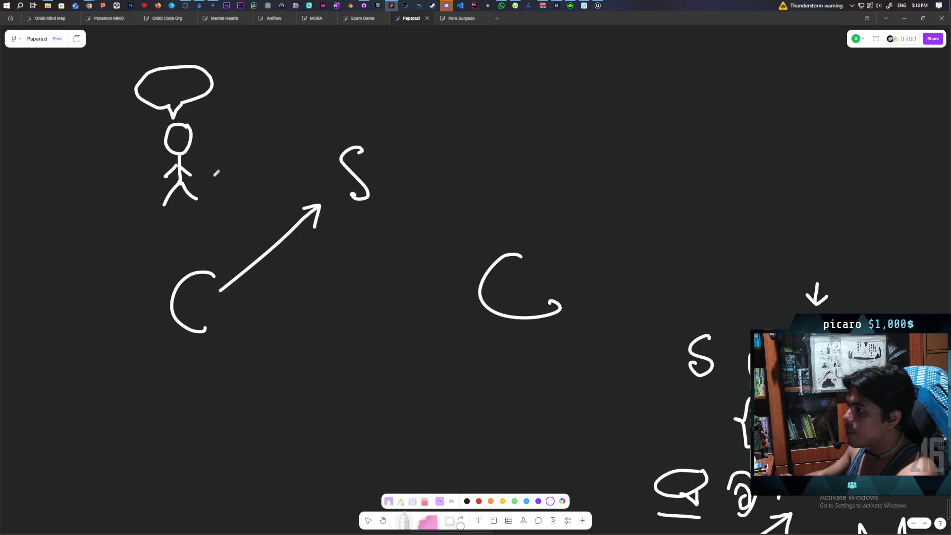
{"action": "mouse_move", "coordinate": [214, 169]}
{"action": "left_mouse_down"}
{"action": "mouse_move", "coordinate": [332, 165]}
{"action": "mouse_move", "coordinate": [322, 170]}
{"action": "left_mouse_up"}
{"action": "left_click_drag", "start_coordinate": [221, 159], "coordinate": [226, 179]}
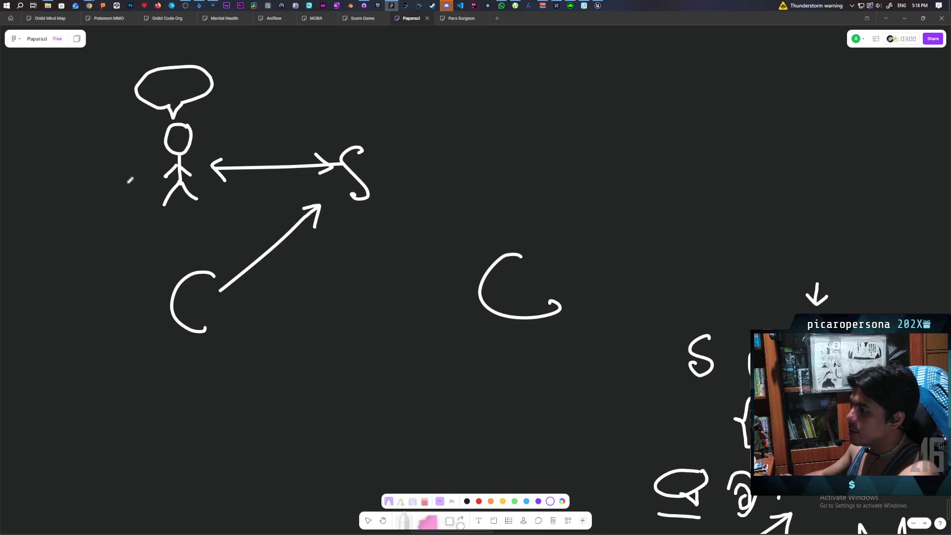
{"action": "left_click_drag", "start_coordinate": [179, 199], "coordinate": [180, 221]}
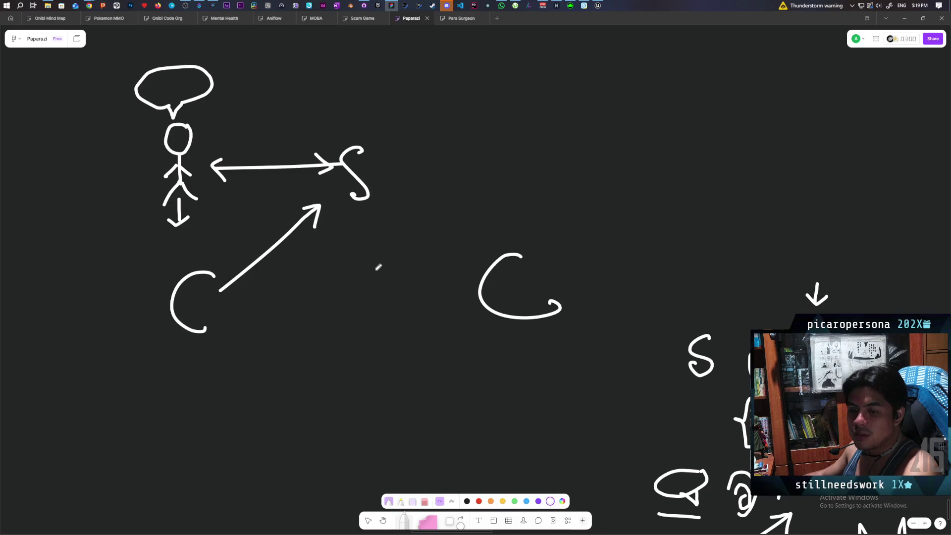
Pan the canvas upward to view the second diagram
{"action": "scroll", "coordinate": [408, 312], "scroll_direction": "up", "scroll_amount": 3}
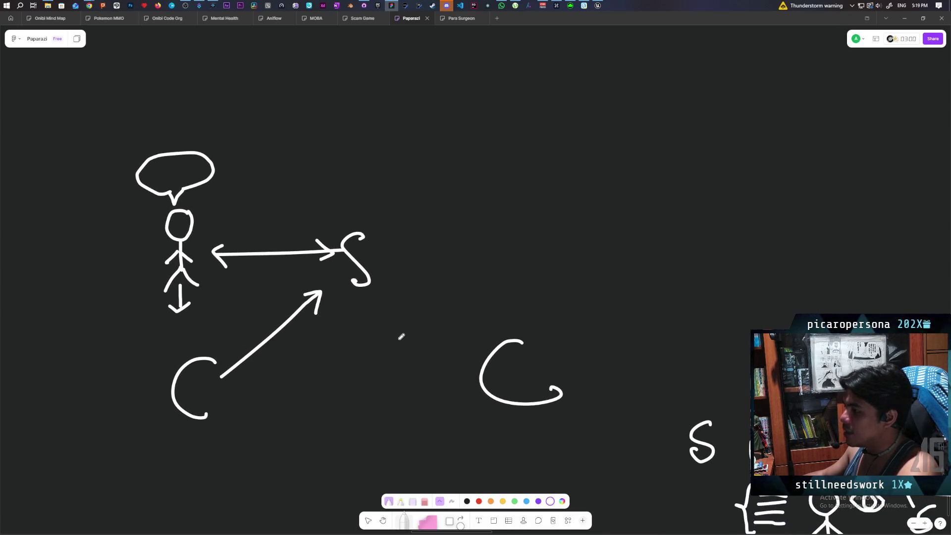
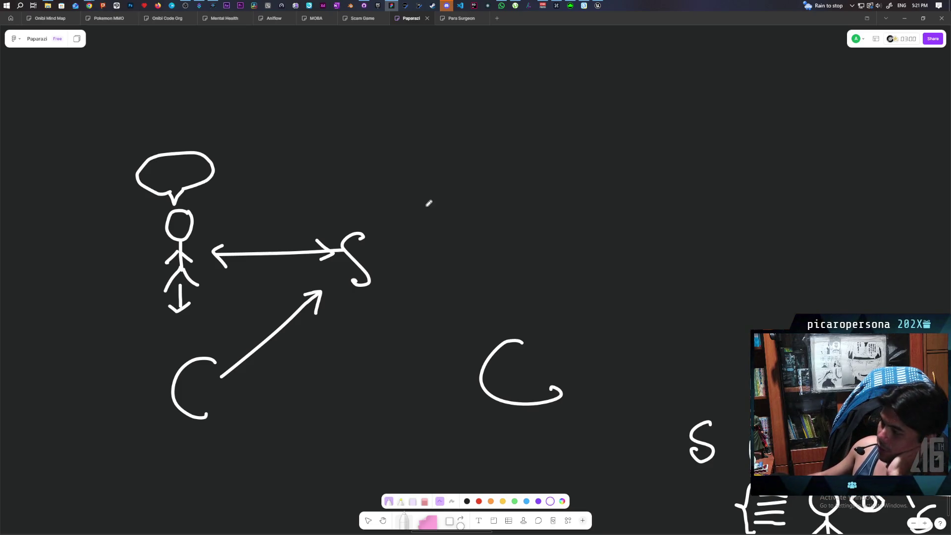
Extend the stroke from the S into an arrow pointing at the right-hand C
{"action": "scroll", "coordinate": [436, 218], "scroll_direction": "down", "scroll_amount": 3}
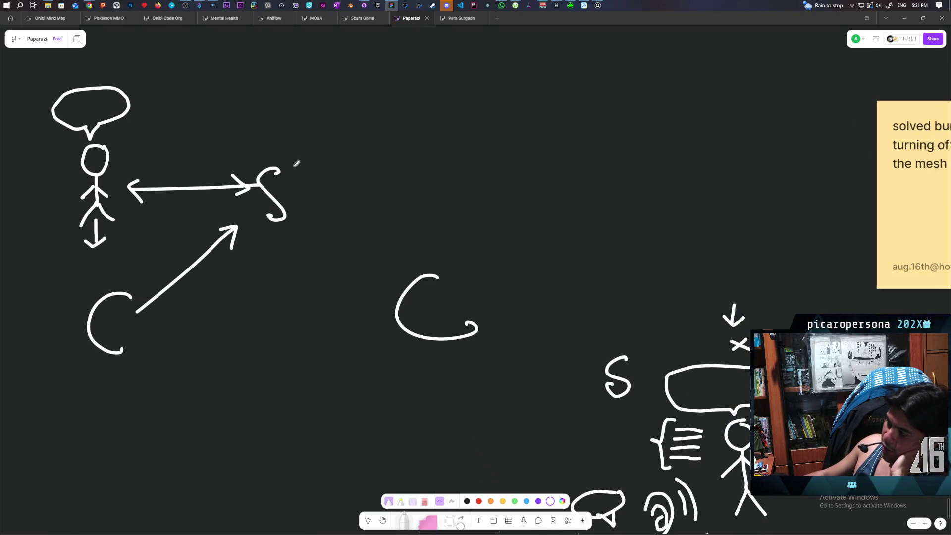
{"action": "scroll", "coordinate": [342, 294], "scroll_direction": "down", "scroll_amount": 2}
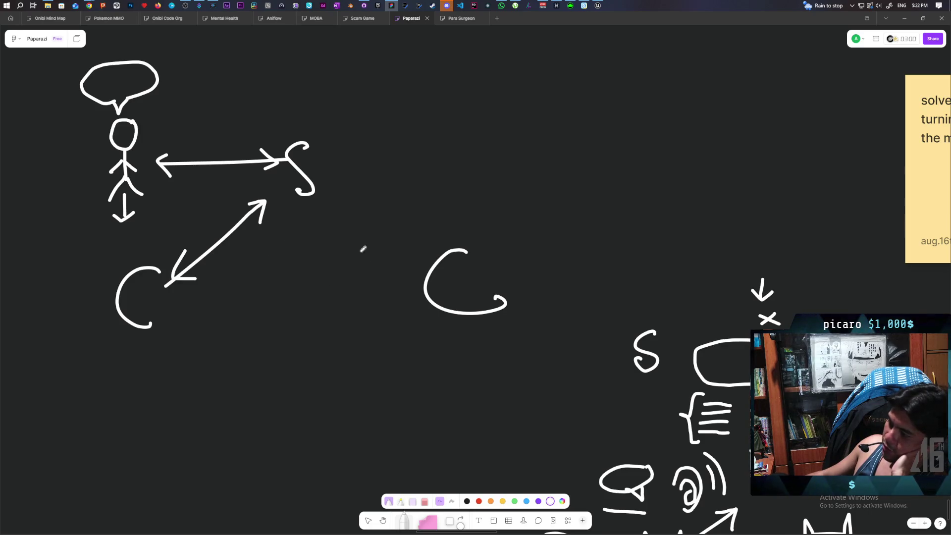
{"action": "left_click_drag", "start_coordinate": [366, 230], "coordinate": [405, 262]}
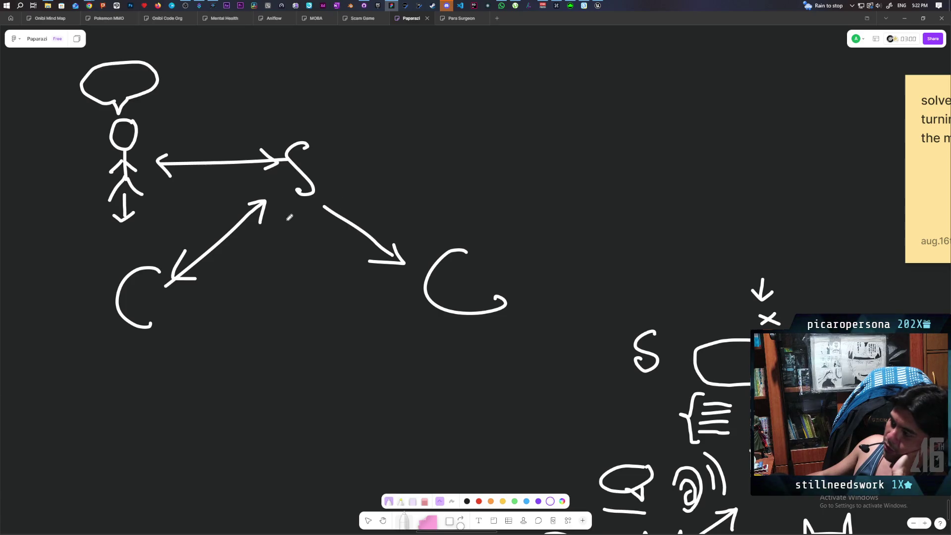
Handwrite 'timer' above the S, then bring the Unreal editor with the running game forward
{"action": "scroll", "coordinate": [266, 284], "scroll_direction": "down", "scroll_amount": 2}
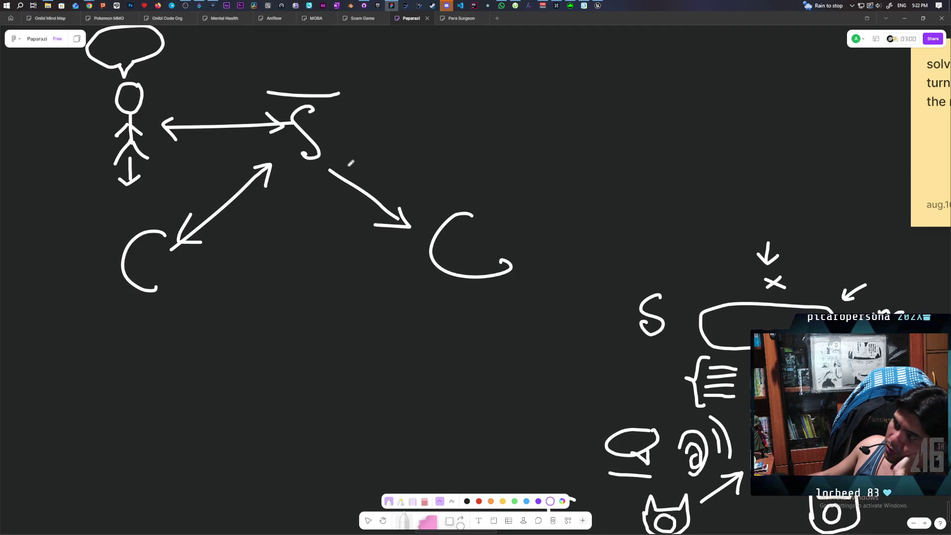
{"action": "scroll", "coordinate": [351, 163], "scroll_direction": "up", "scroll_amount": 2}
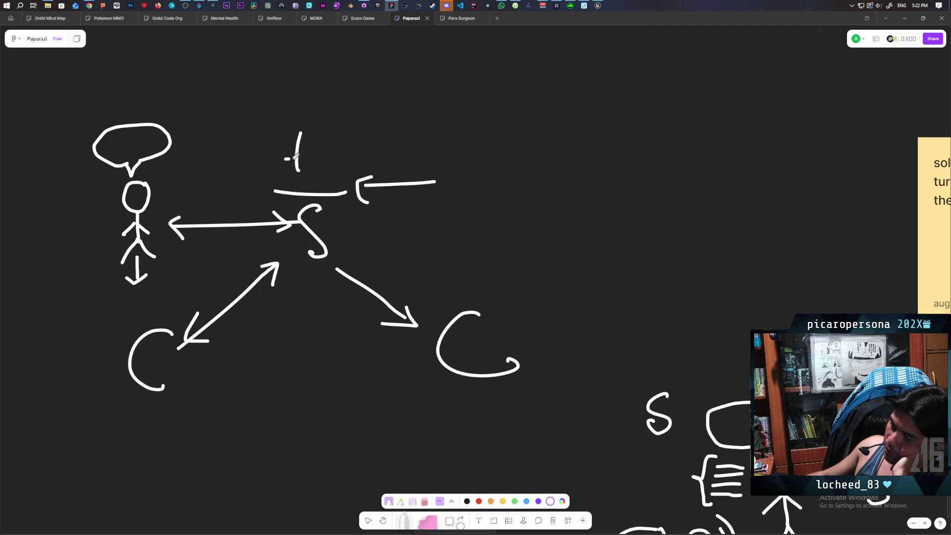
{"action": "left_click_drag", "start_coordinate": [326, 164], "coordinate": [367, 156]}
{"action": "scroll", "coordinate": [399, 258], "scroll_direction": "down", "scroll_amount": 1}
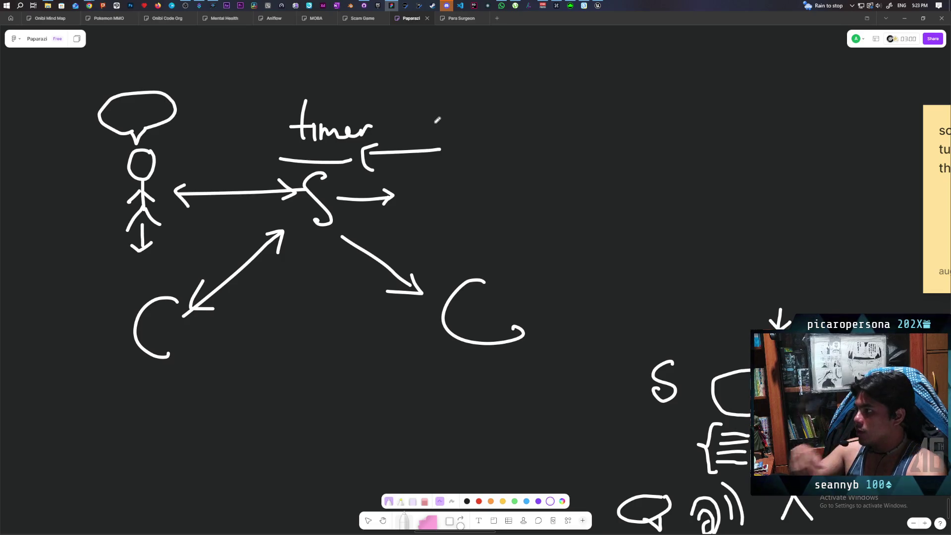
{"action": "left_click", "coordinate": [599, 5]}
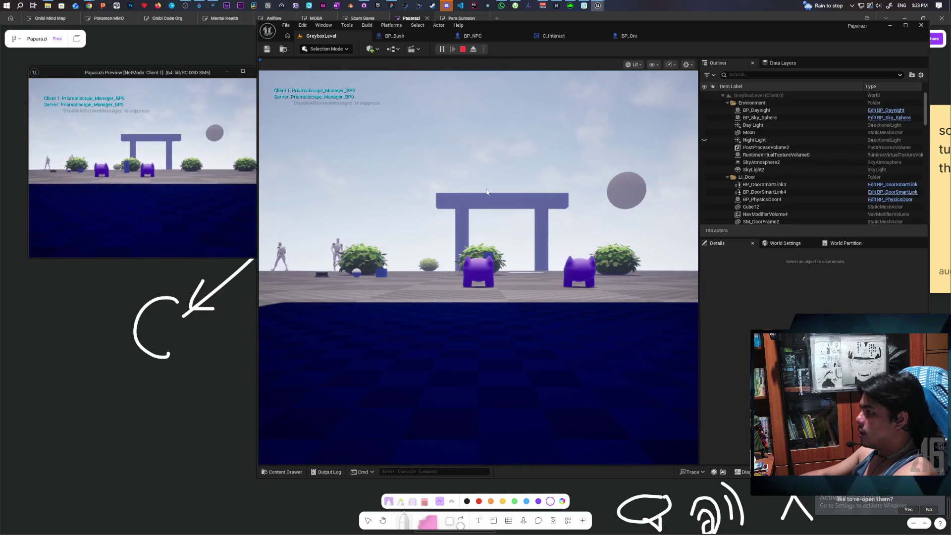
Take control of the game view and walk the character around the NPC, gate and grass
{"action": "left_click", "coordinate": [487, 192]}
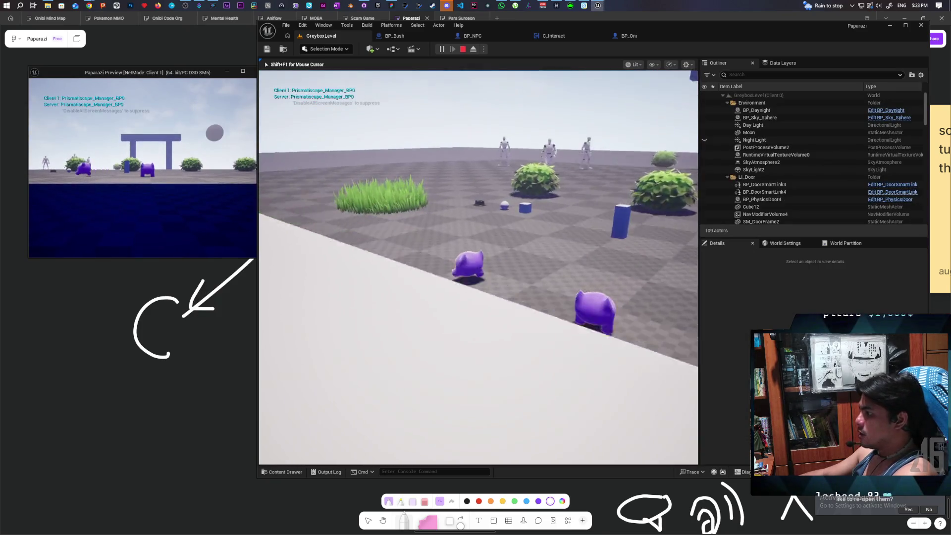
{"action": "key", "text": "w"}
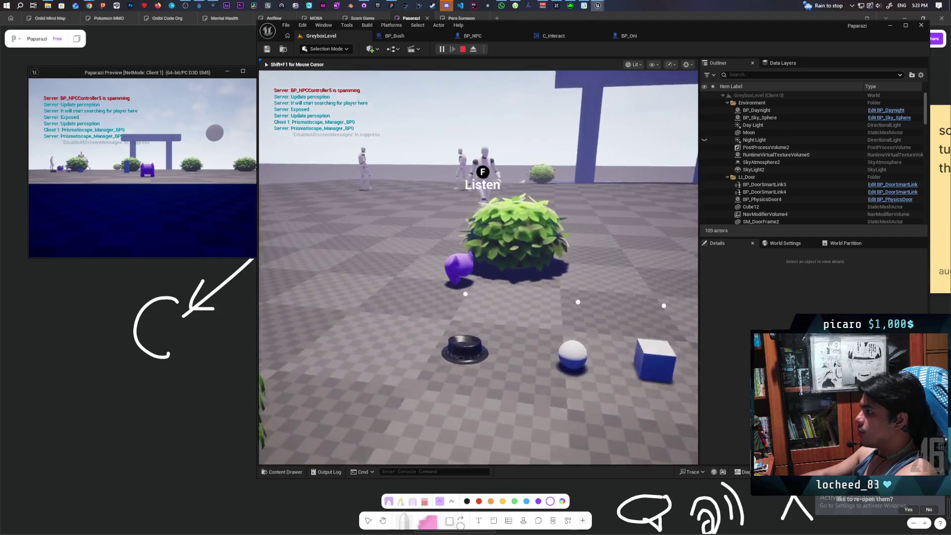
{"action": "key", "text": "s"}
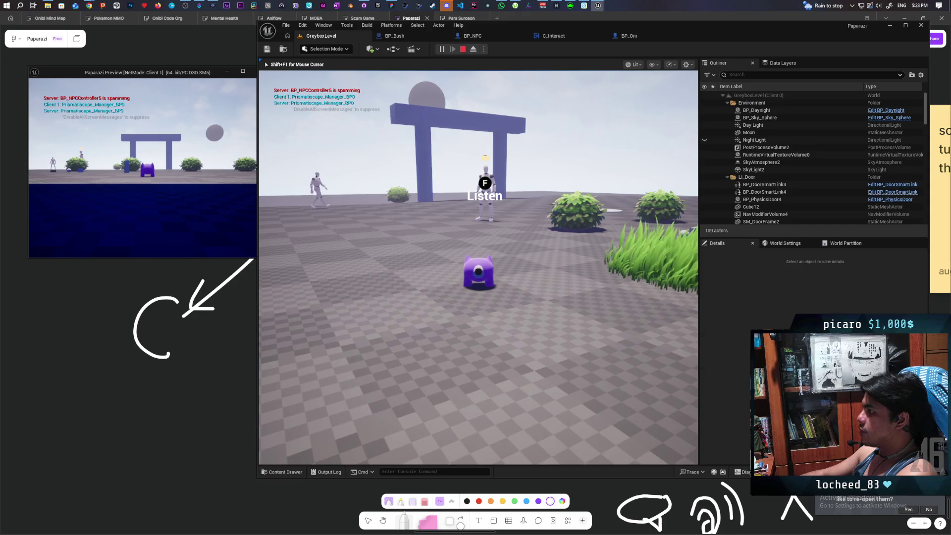
{"action": "key", "text": "d"}
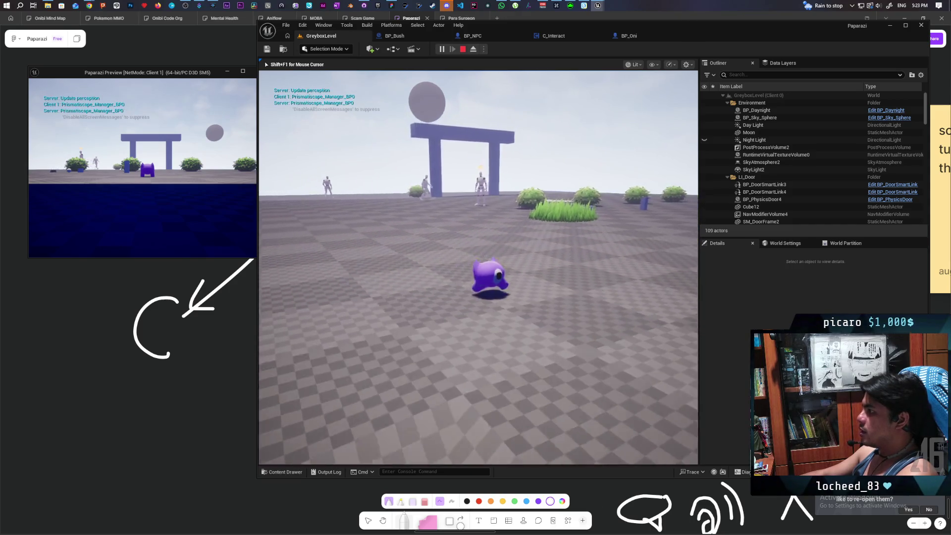
{"action": "key", "text": "w"}
{"action": "key", "text": "w"}
{"action": "key", "text": "w"}
{"action": "key", "text": "s"}
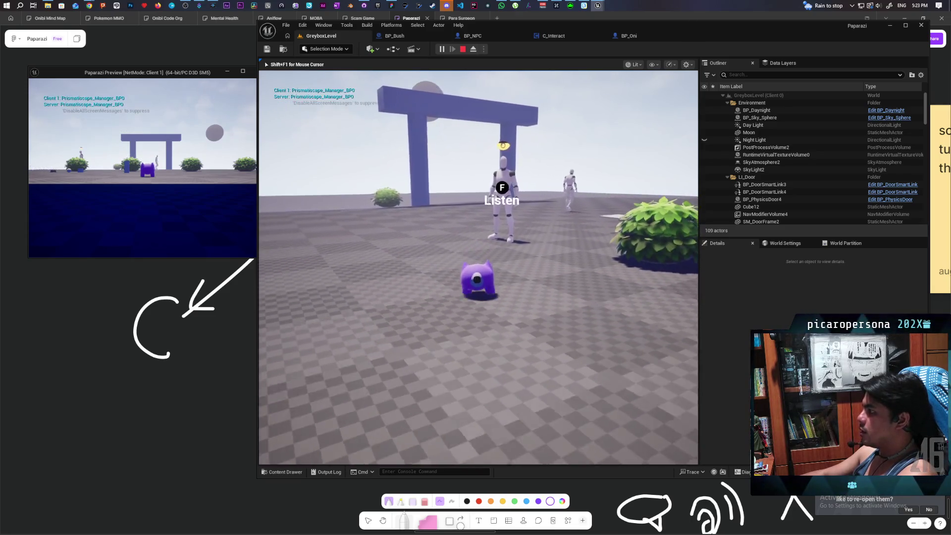
{"action": "key", "text": "d"}
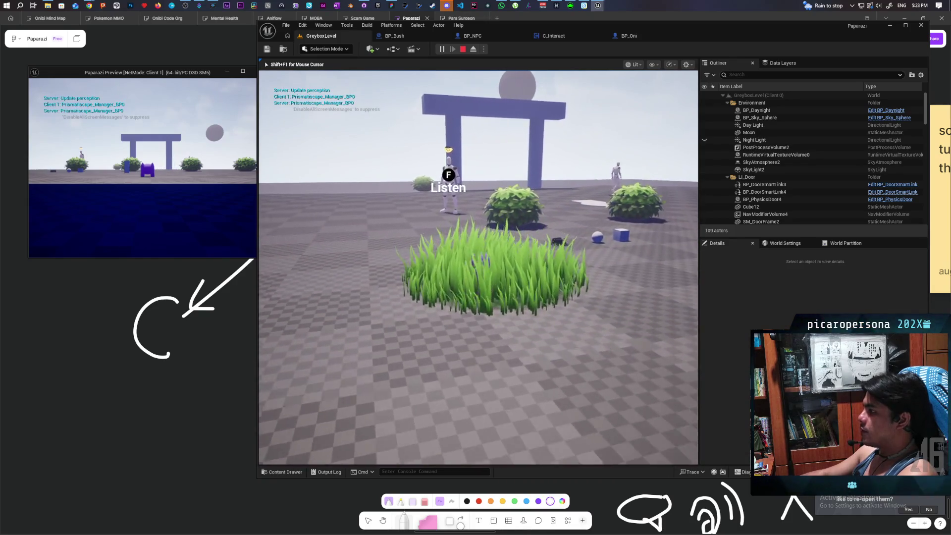
{"action": "key", "text": "a"}
{"action": "key", "text": "w"}
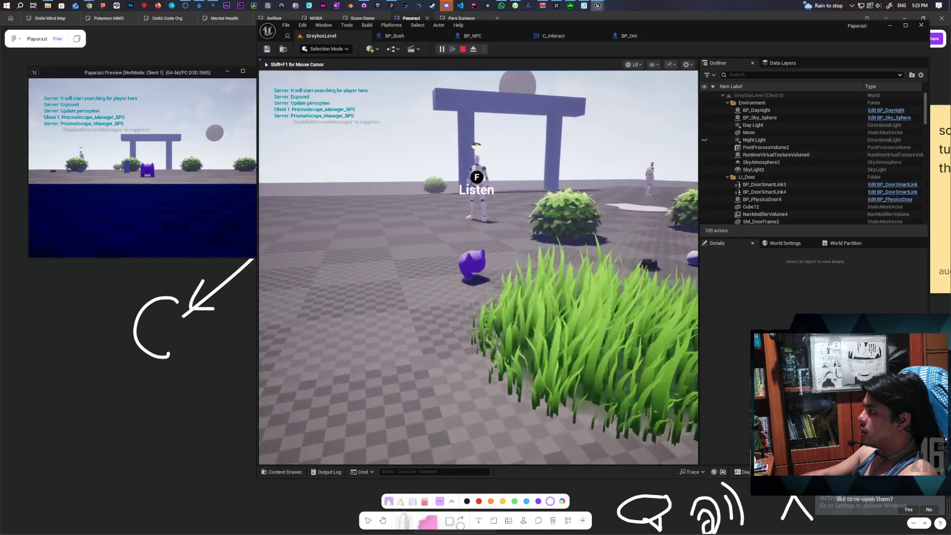
{"action": "key", "text": "d"}
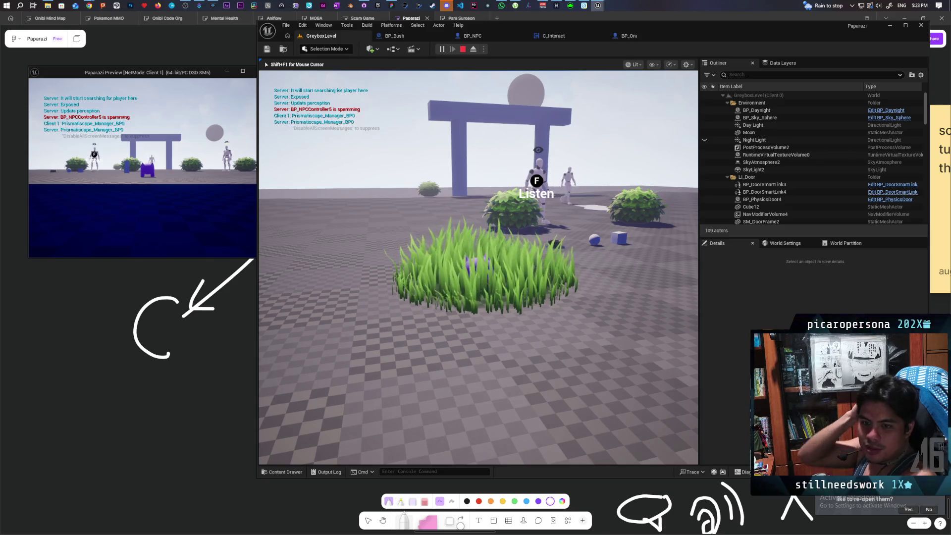
Check the second client's preview, then walk past the bushes and eavesdrop on the NPC with F
{"action": "key", "text": "alt+Tab"}
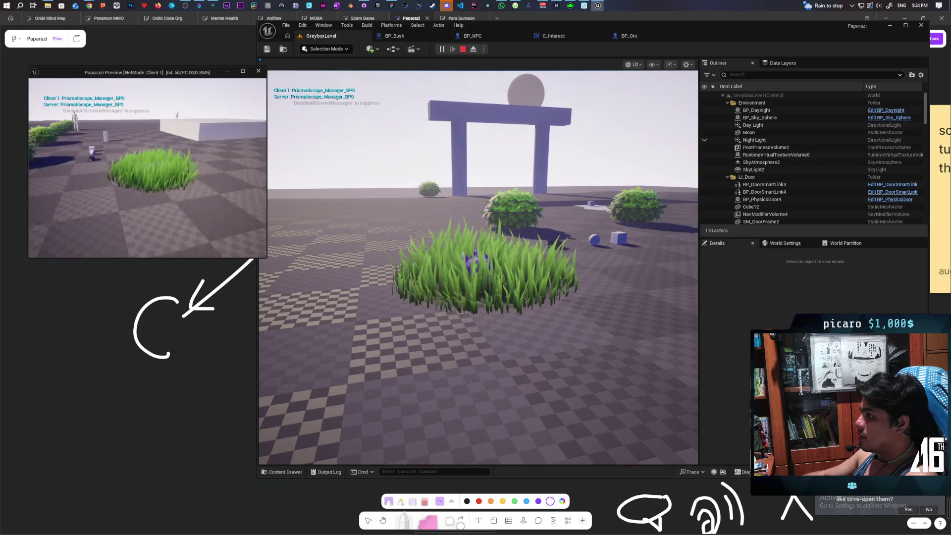
{"action": "left_click", "coordinate": [421, 250]}
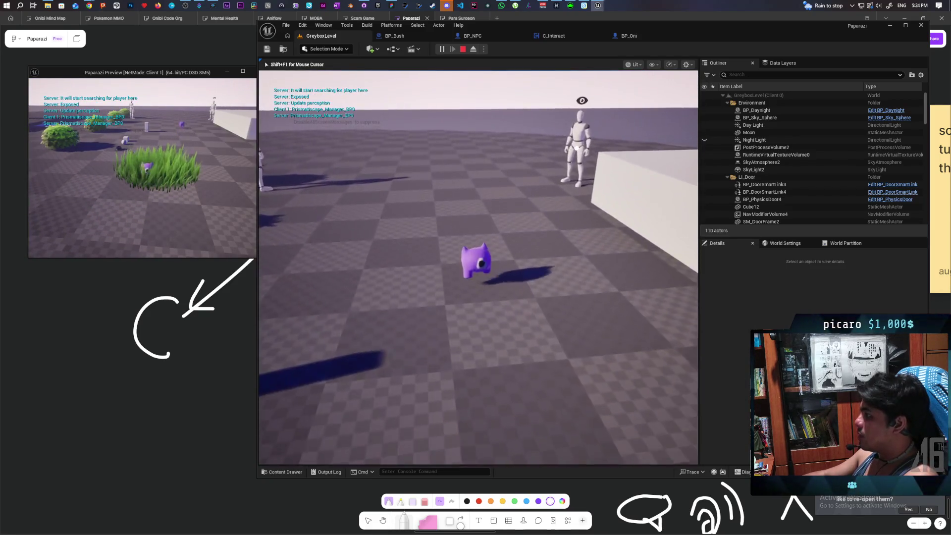
{"action": "key", "text": "w"}
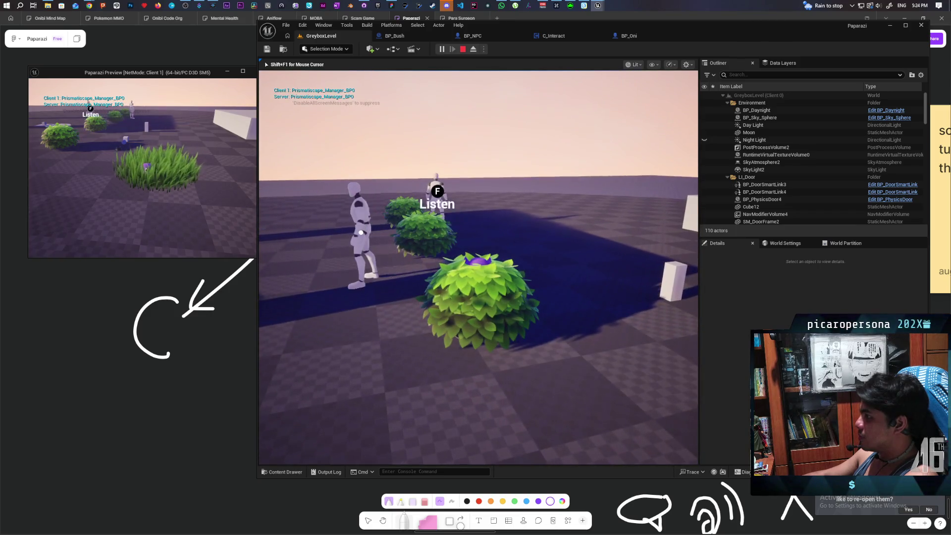
{"action": "key", "text": "d"}
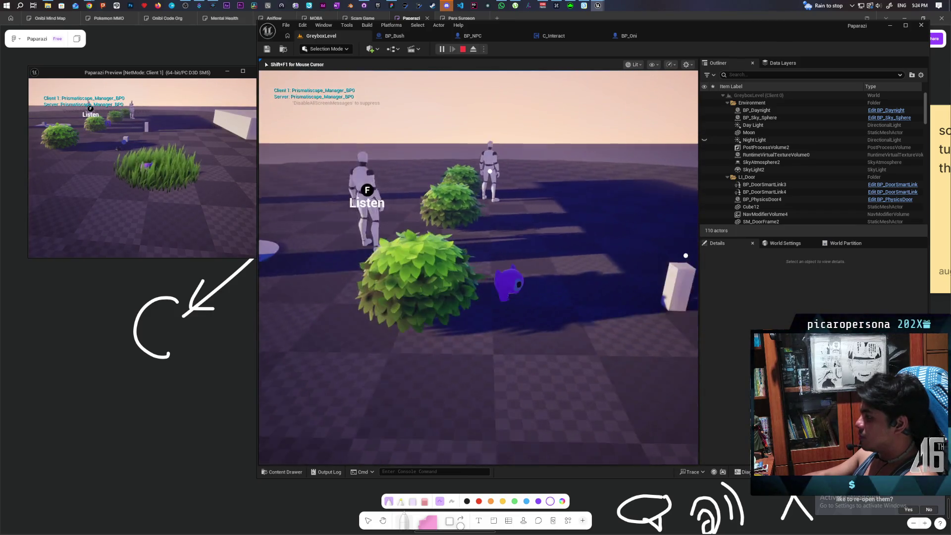
{"action": "key", "text": "w"}
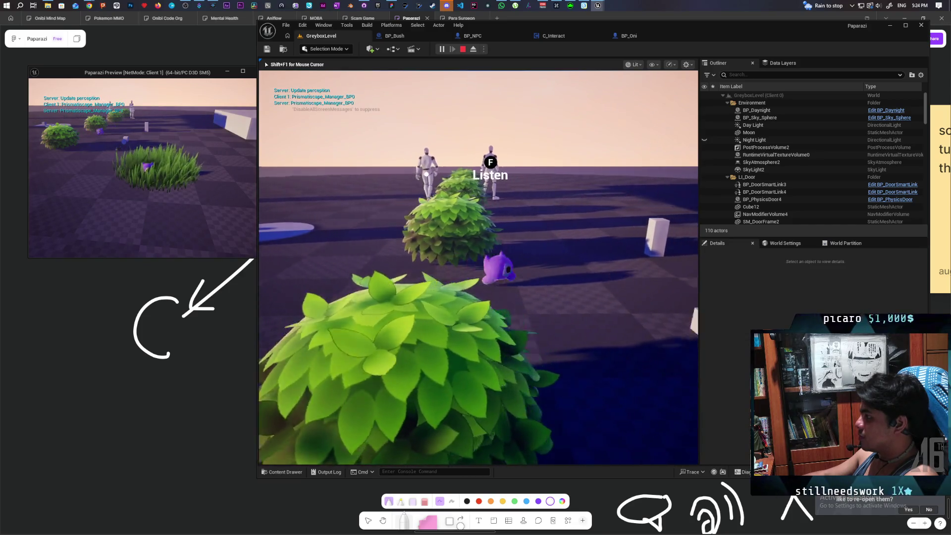
{"action": "key", "text": "f"}
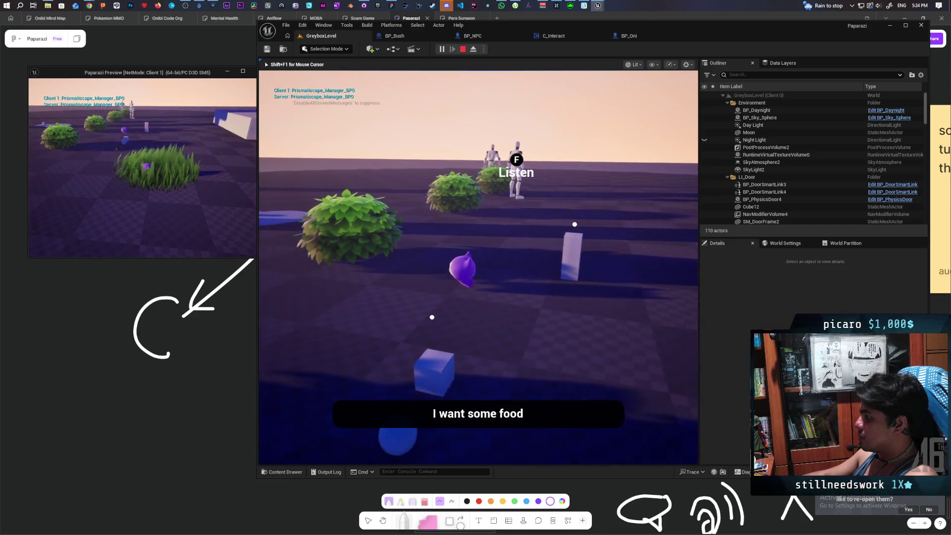
Hide the character in the large bush, stop the play-test and return to FigJam
{"action": "key", "text": "w"}
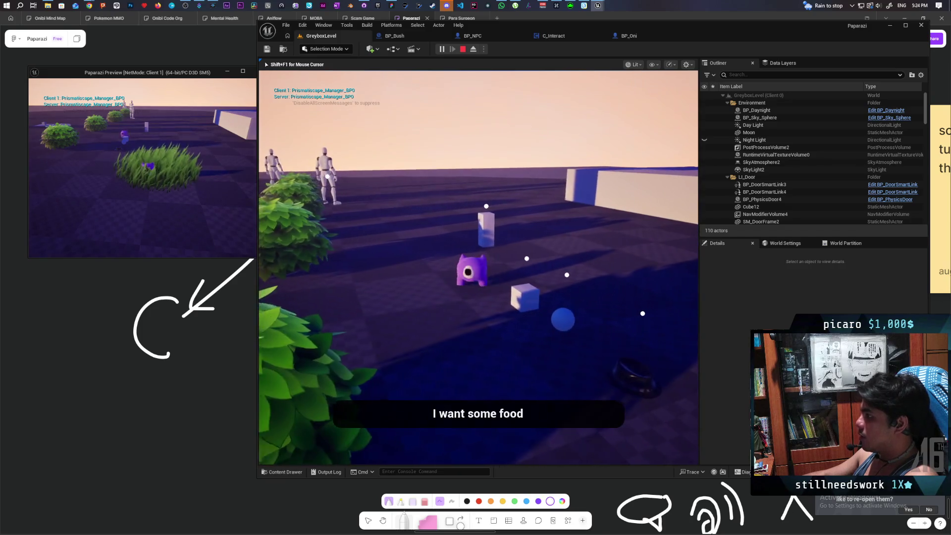
{"action": "key", "text": "w"}
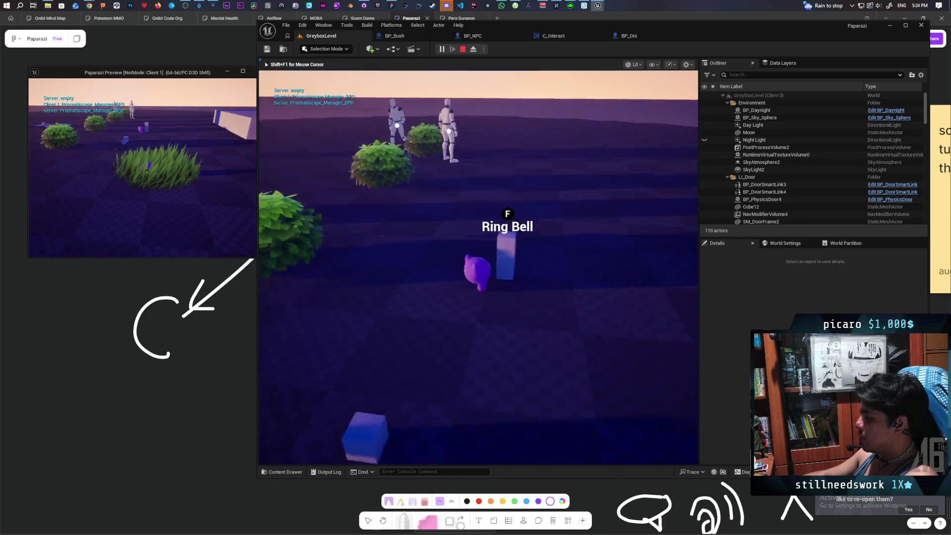
{"action": "key", "text": "w"}
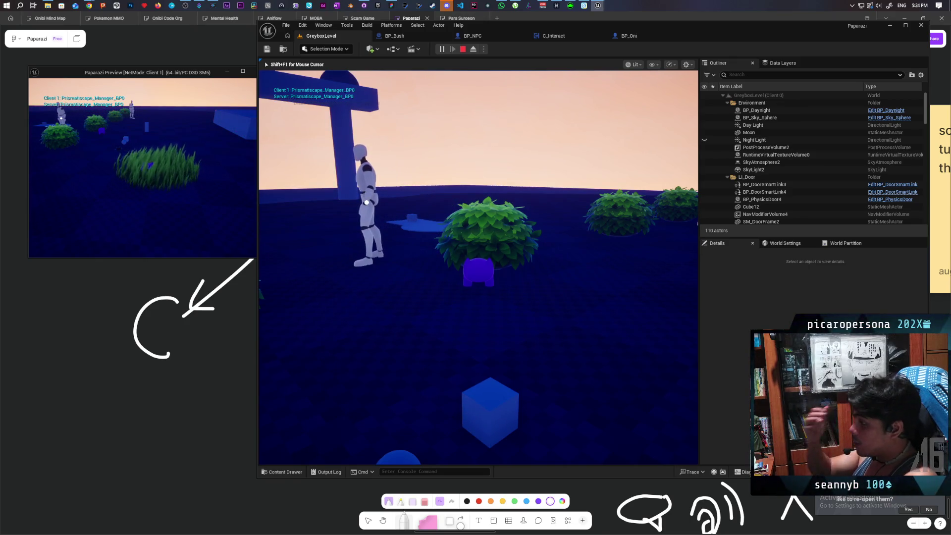
{"action": "key", "text": "s"}
{"action": "key", "text": "w"}
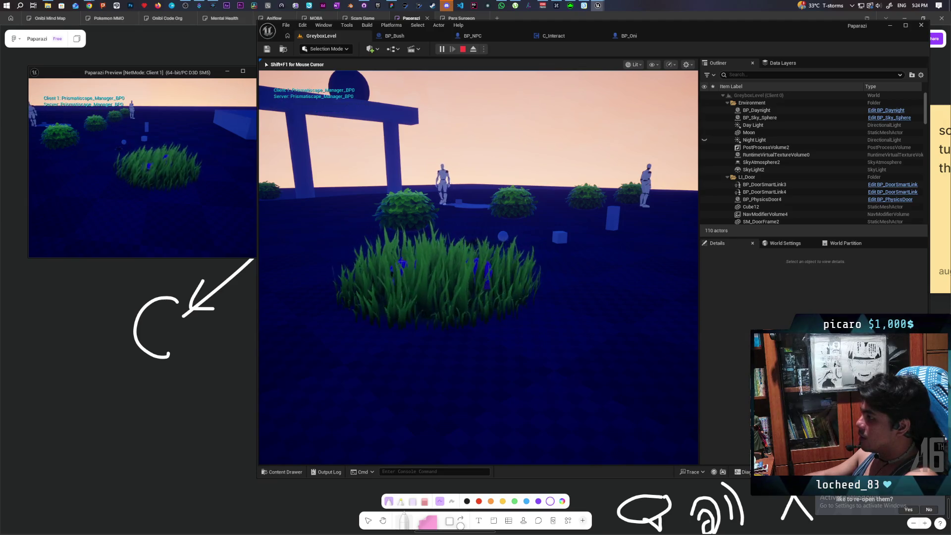
{"action": "key", "text": "Escape"}
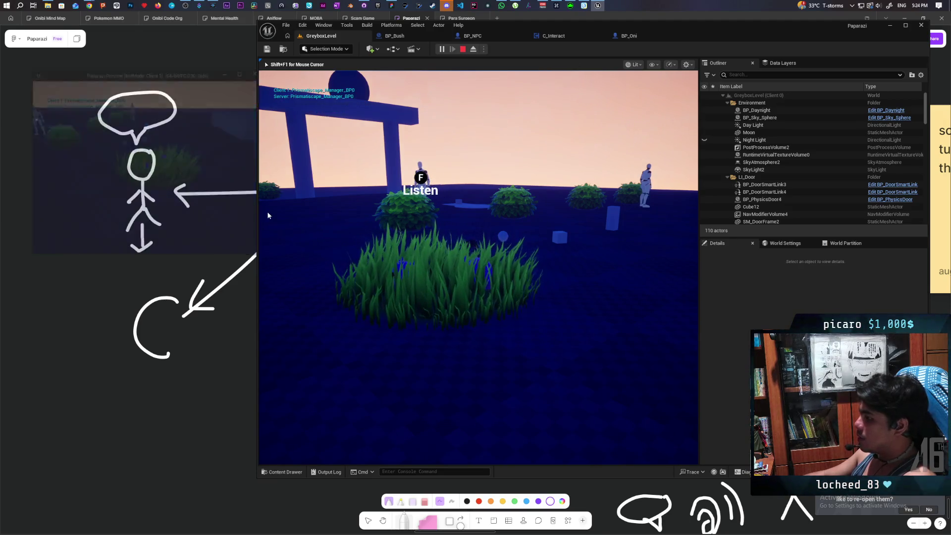
{"action": "left_click", "coordinate": [231, 144]}
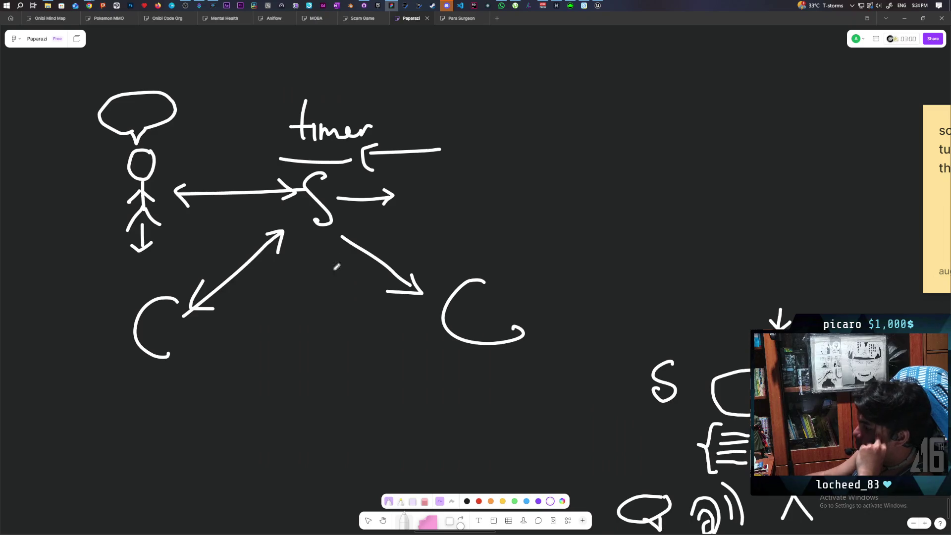
Pan the board, then draw a tall curve left of the stick figure and a tick above the arrow
{"action": "scroll", "coordinate": [336, 267], "scroll_direction": "up", "scroll_amount": 1}
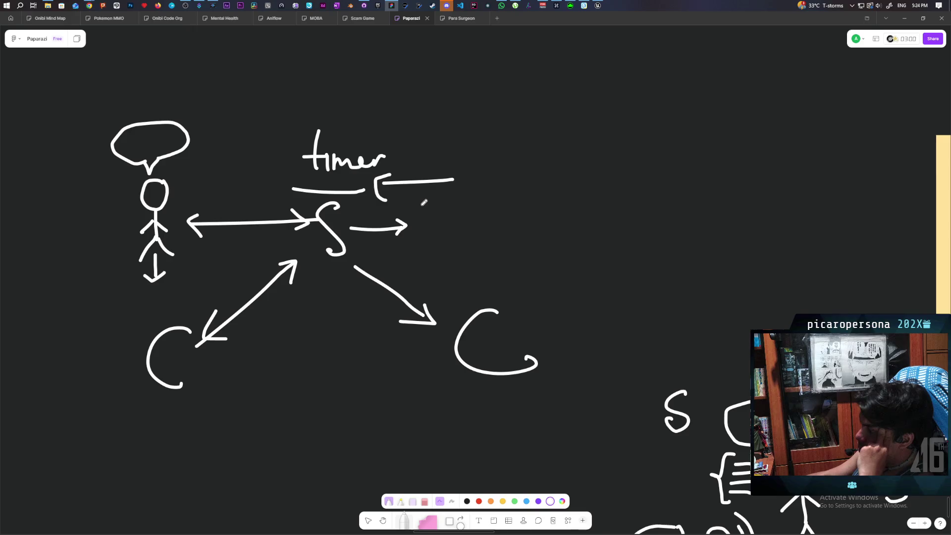
{"action": "scroll", "coordinate": [425, 212], "scroll_direction": "right", "scroll_amount": 3}
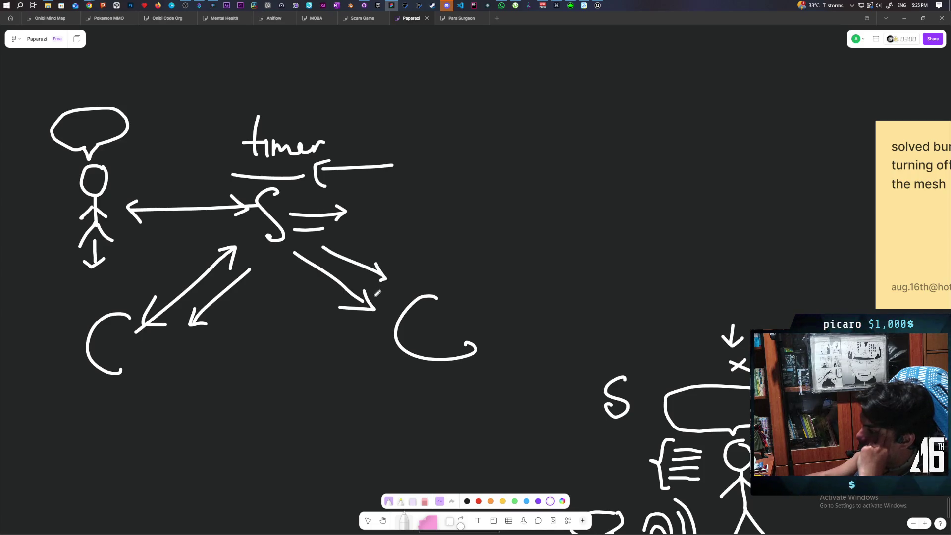
{"action": "scroll", "coordinate": [291, 338], "scroll_direction": "left", "scroll_amount": 5}
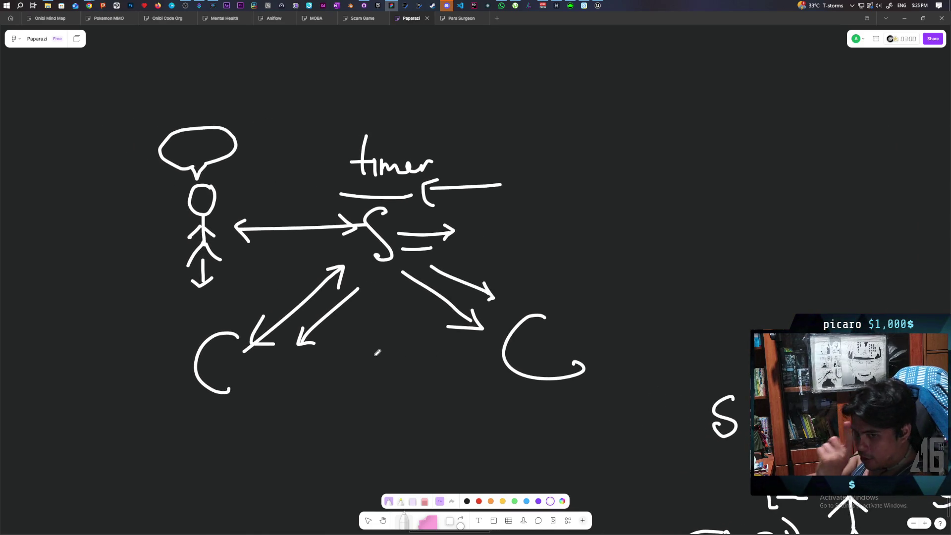
{"action": "scroll", "coordinate": [370, 335], "scroll_direction": "left", "scroll_amount": 3}
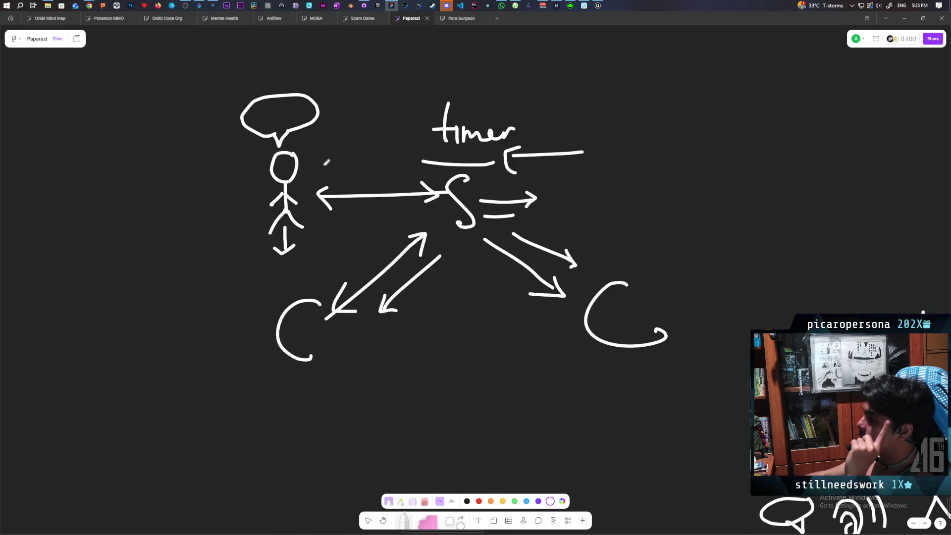
{"action": "left_click_drag", "start_coordinate": [238, 157], "coordinate": [227, 222]}
{"action": "left_click_drag", "start_coordinate": [336, 160], "coordinate": [340, 187]}
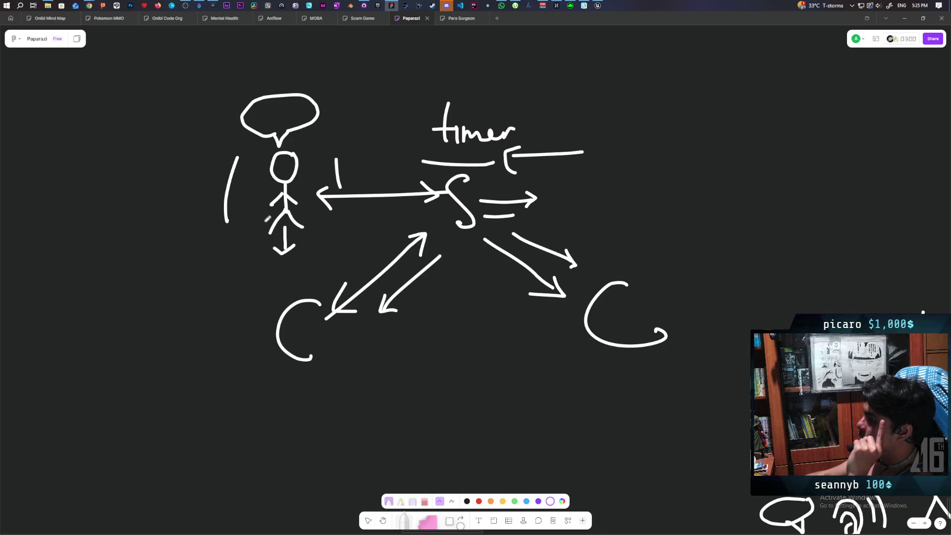
Underline the lower-left C, draw an upward arrow beside it, then switch to the Unreal editor
{"action": "left_click_drag", "start_coordinate": [260, 378], "coordinate": [349, 381]}
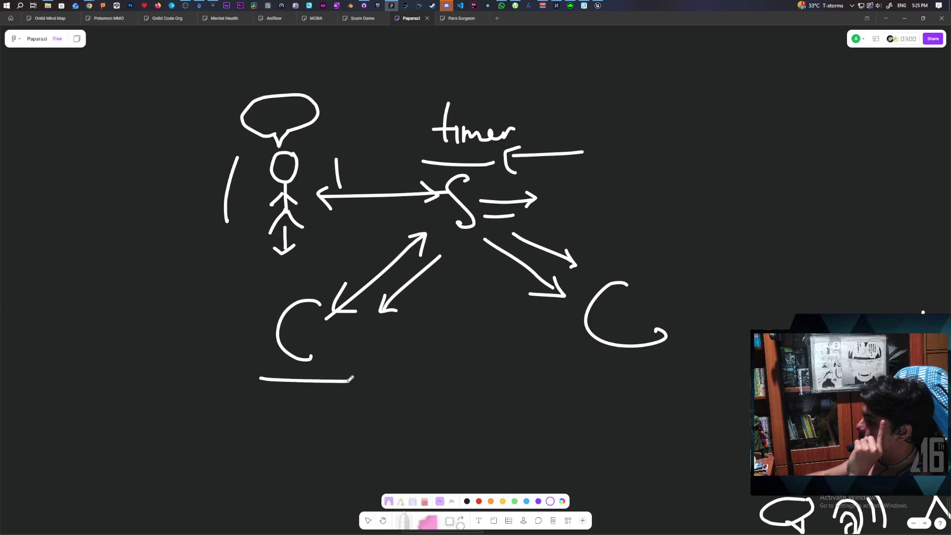
{"action": "mouse_move", "coordinate": [255, 354]}
{"action": "left_mouse_down"}
{"action": "mouse_move", "coordinate": [258, 261]}
{"action": "mouse_move", "coordinate": [274, 276]}
{"action": "left_mouse_up"}
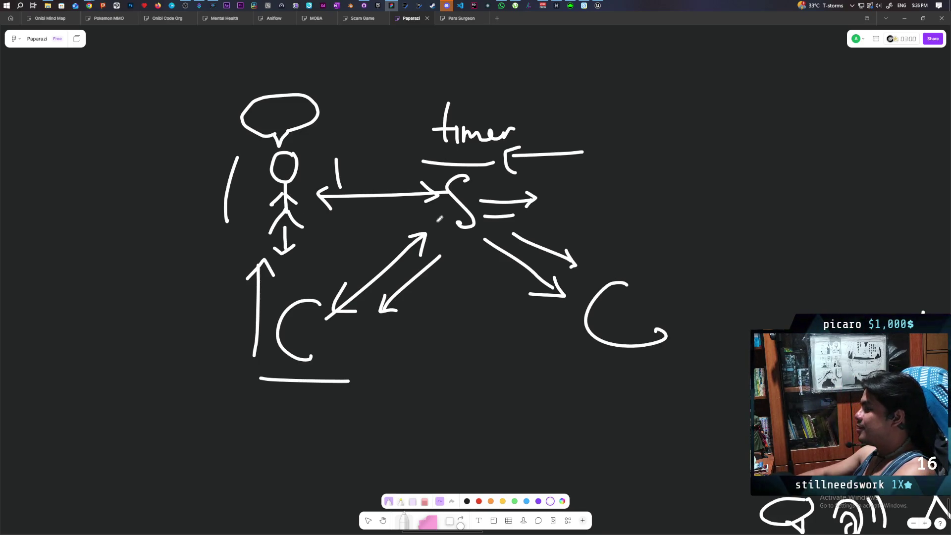
{"action": "left_click_drag", "start_coordinate": [677, 289], "coordinate": [448, 269]}
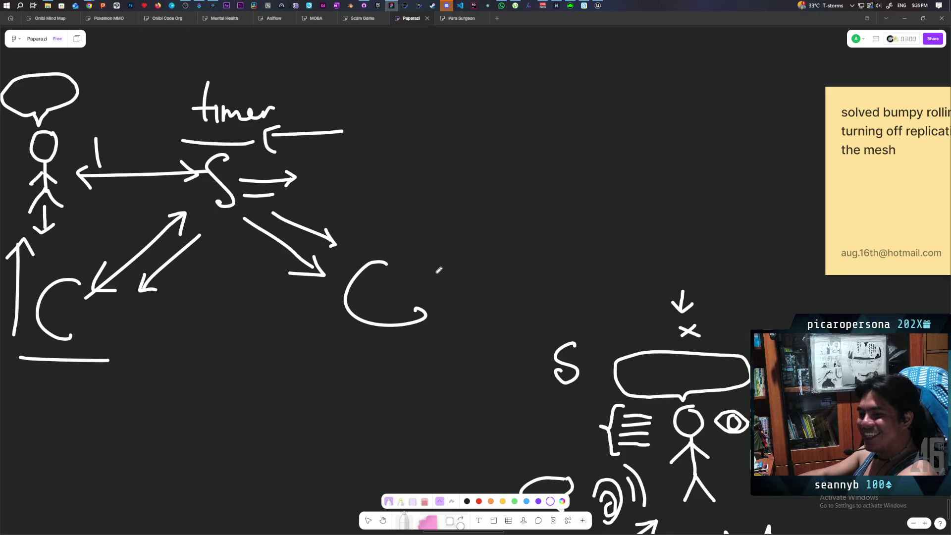
{"action": "scroll", "coordinate": [424, 286], "scroll_direction": "right", "scroll_amount": 3}
{"action": "scroll", "coordinate": [517, 272], "scroll_direction": "down", "scroll_amount": 5}
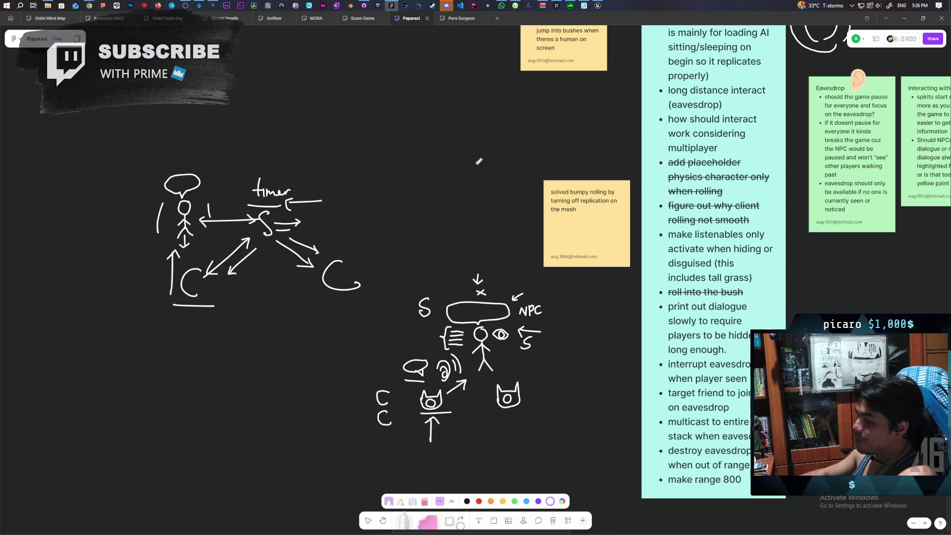
{"action": "key", "text": "alt+Tab"}
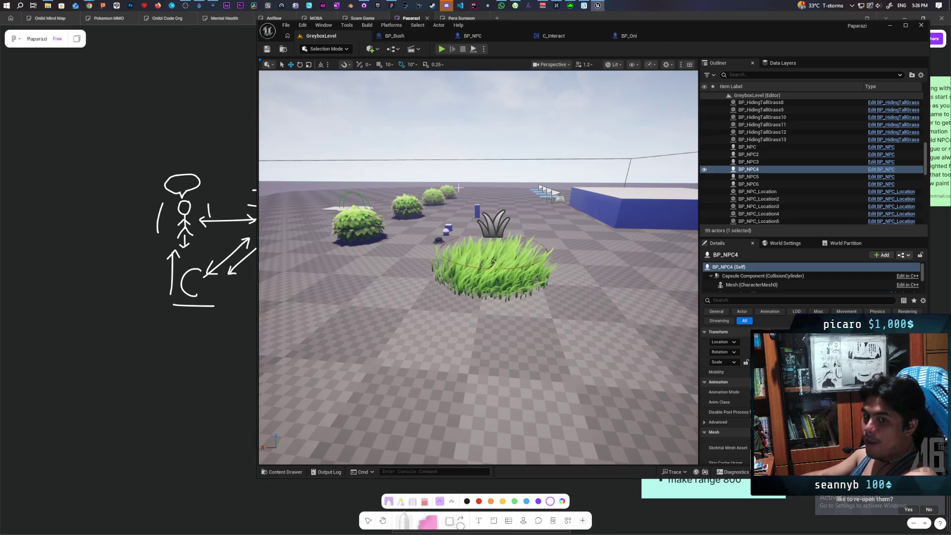
{"action": "mouse_move", "coordinate": [508, 228]}
{"action": "left_mouse_down"}
{"action": "mouse_move", "coordinate": [483, 196]}
{"action": "mouse_move", "coordinate": [460, 349]}
{"action": "left_mouse_up"}
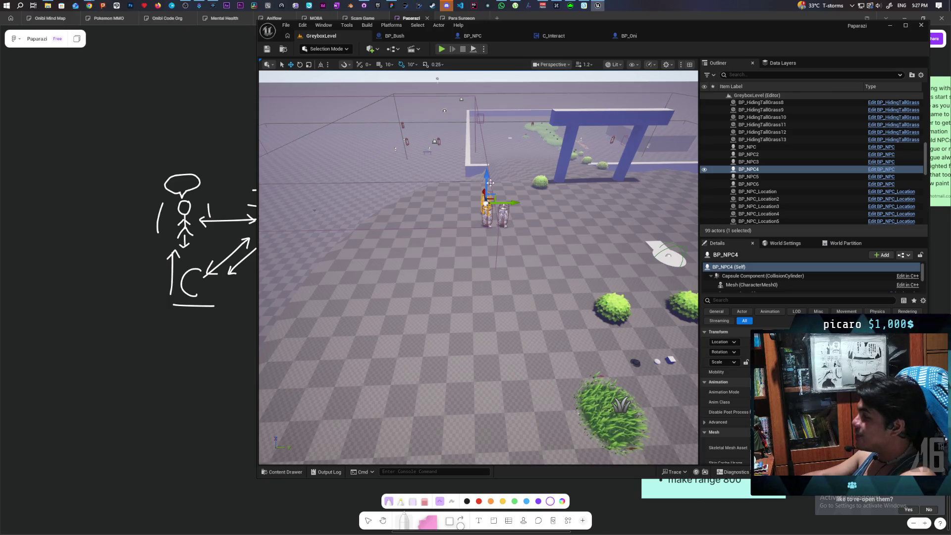
{"action": "key", "text": "f"}
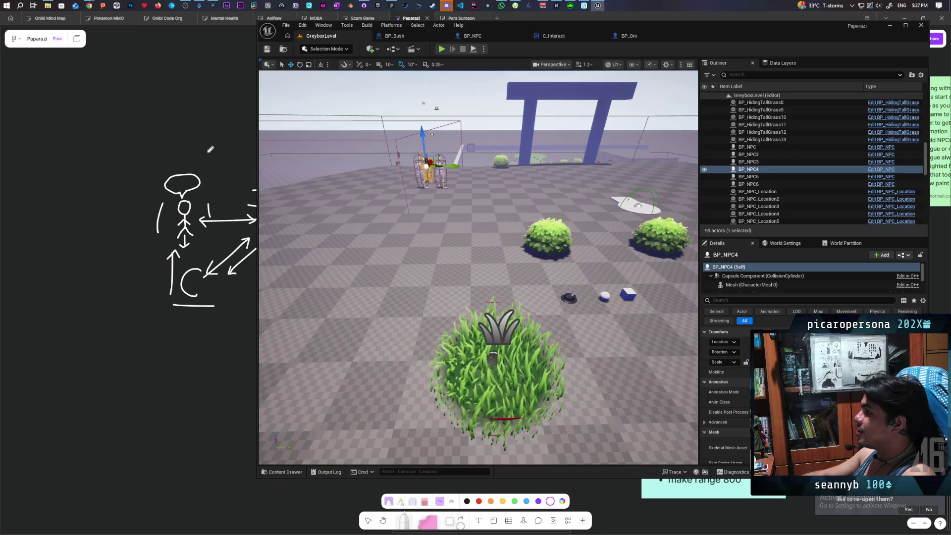
{"action": "left_click", "coordinate": [369, 520]}
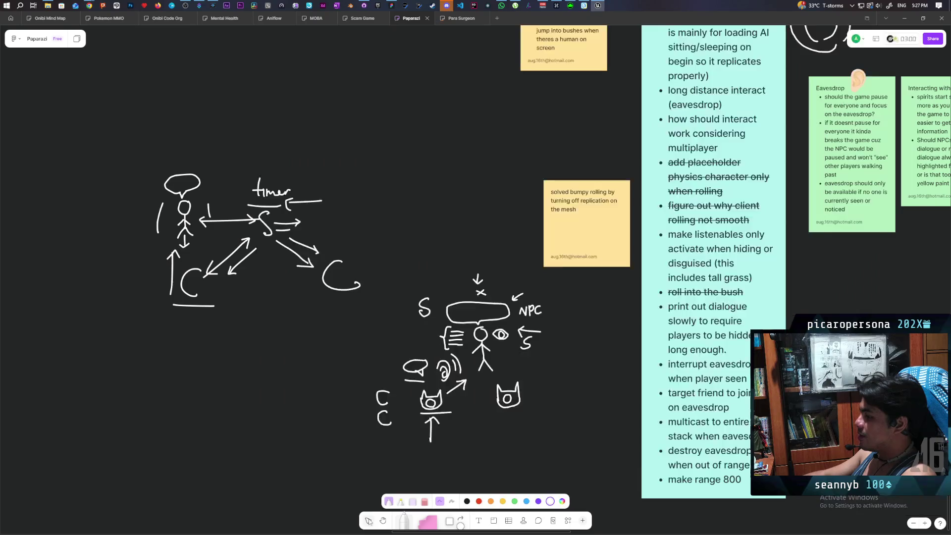
{"action": "scroll", "coordinate": [440, 260], "scroll_direction": "right", "scroll_amount": 10}
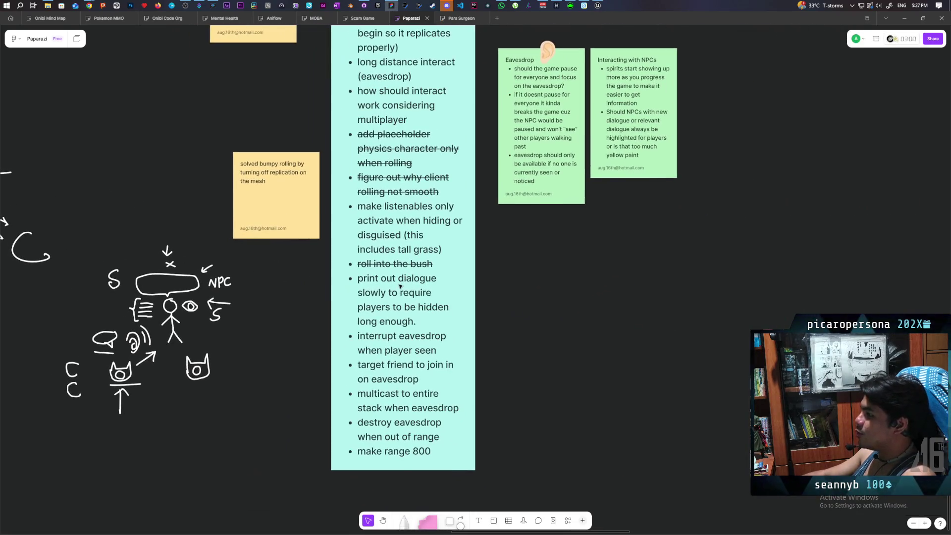
{"action": "triple_click", "coordinate": [400, 286]}
{"action": "key", "text": "ctrl+a"}
{"action": "scroll", "coordinate": [477, 278], "scroll_direction": "down", "scroll_amount": 2}
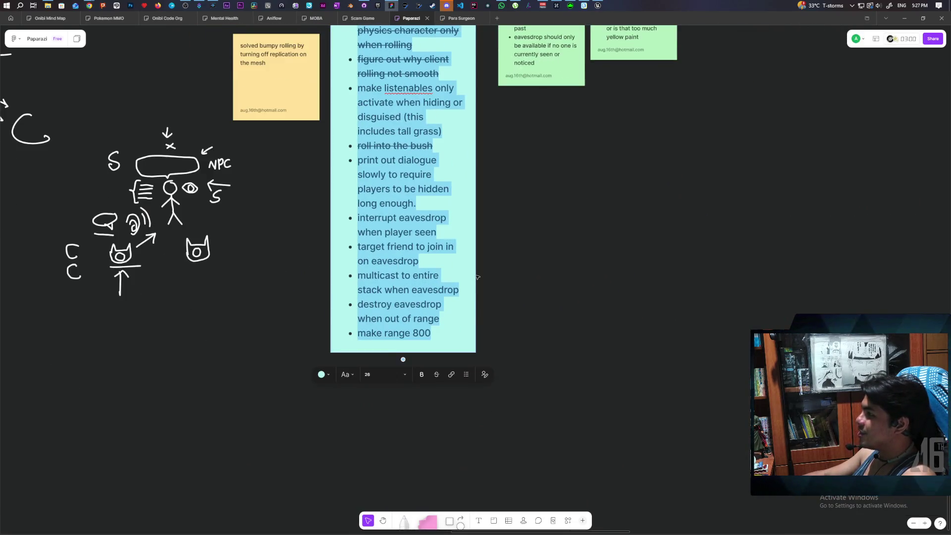
{"action": "scroll", "coordinate": [477, 278], "scroll_direction": "down", "scroll_amount": 5}
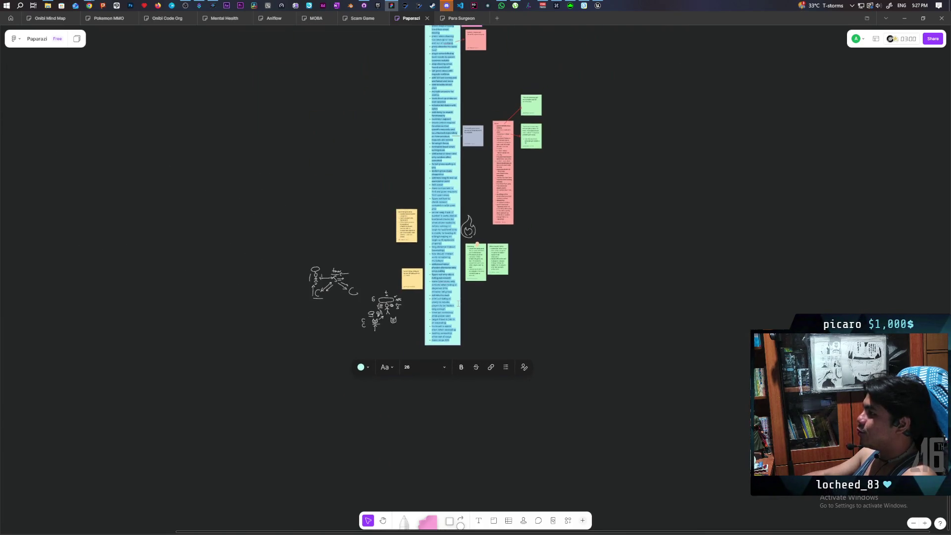
{"action": "scroll", "coordinate": [497, 318], "scroll_direction": "down", "scroll_amount": 5}
{"action": "scroll", "coordinate": [498, 318], "scroll_direction": "down", "scroll_amount": 5}
{"action": "mouse_move", "coordinate": [519, 330]}
{"action": "left_mouse_down"}
{"action": "mouse_move", "coordinate": [522, 317]}
{"action": "mouse_move", "coordinate": [503, 352]}
{"action": "mouse_move", "coordinate": [516, 377]}
{"action": "left_mouse_up"}
{"action": "scroll", "coordinate": [457, 393], "scroll_direction": "up", "scroll_amount": 10}
{"action": "left_click", "coordinate": [520, 403]}
{"action": "scroll", "coordinate": [491, 389], "scroll_direction": "down", "scroll_amount": 3}
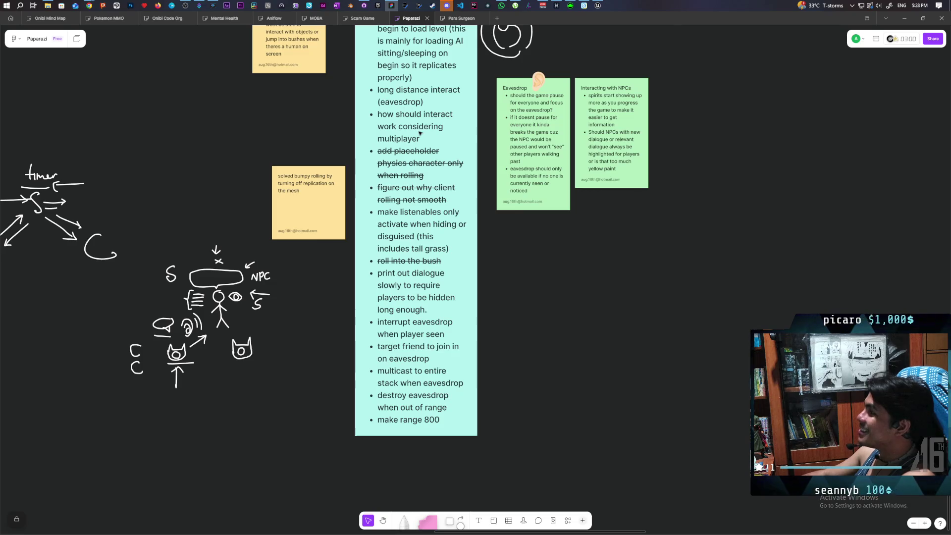
{"action": "scroll", "coordinate": [443, 195], "scroll_direction": "up", "scroll_amount": 3}
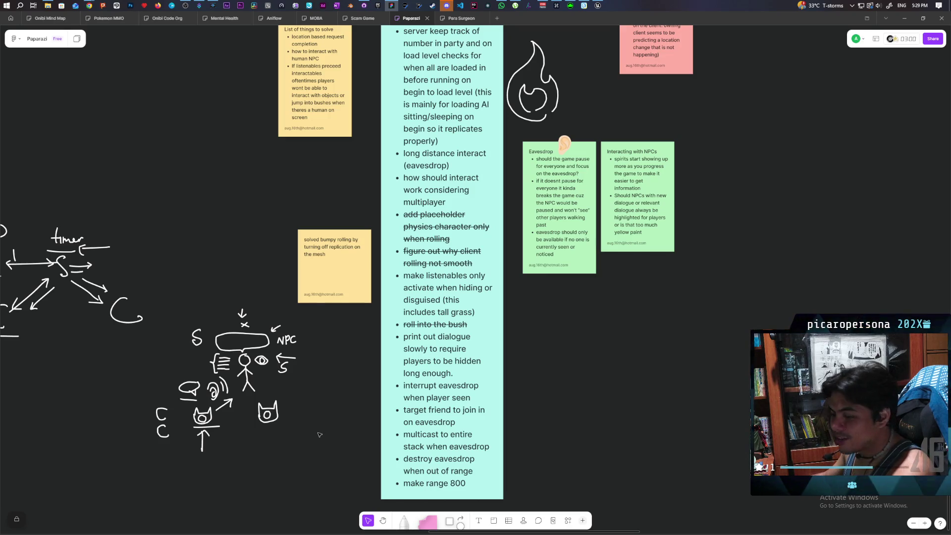
Pan the board over the eavesdrop notes and diagrams, then switch back to the Unreal level editor
{"action": "left_click_drag", "start_coordinate": [575, 387], "coordinate": [589, 371]}
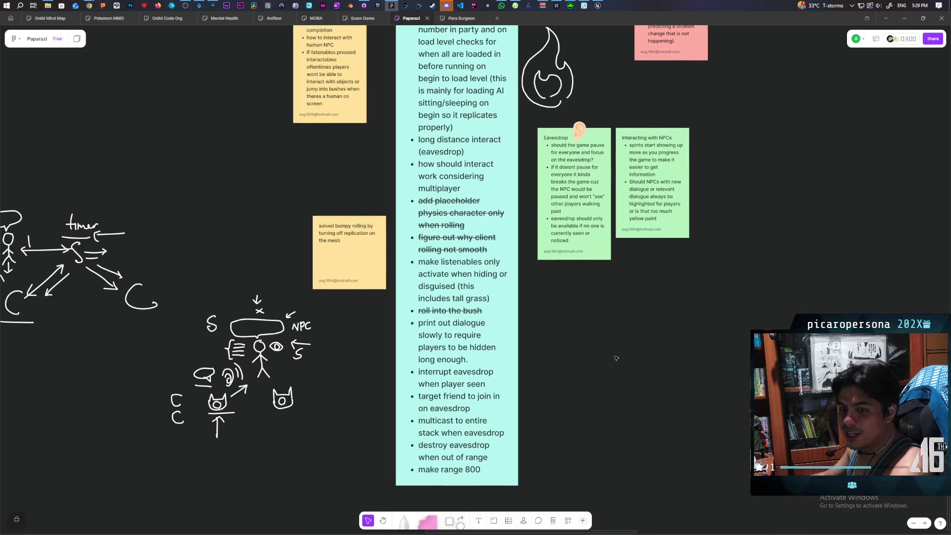
{"action": "mouse_move", "coordinate": [598, 7]}
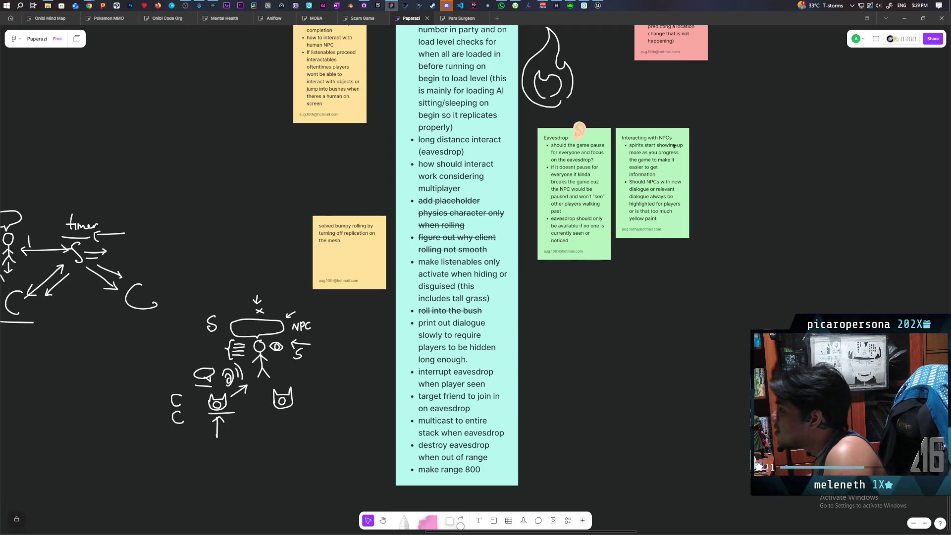
{"action": "left_click_drag", "start_coordinate": [638, 230], "coordinate": [763, 210]}
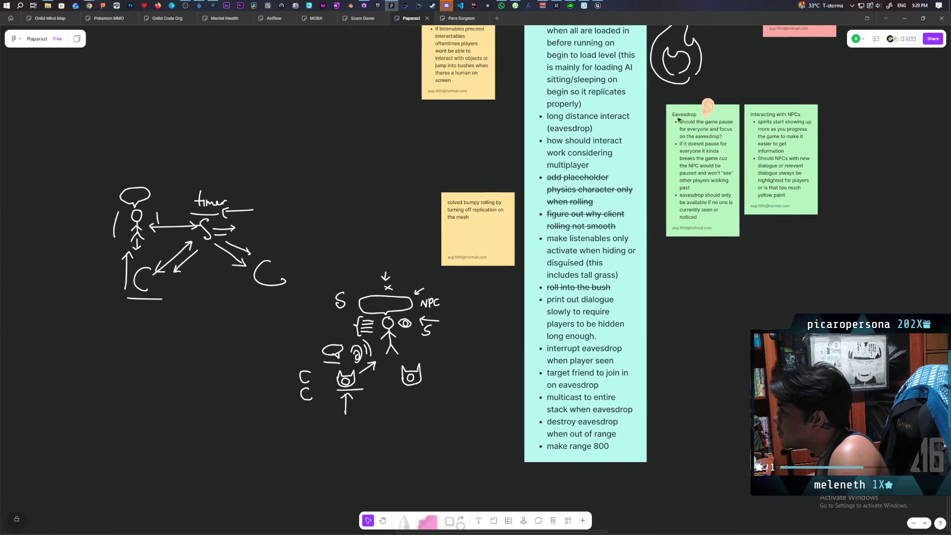
{"action": "key", "text": "alt+Tab"}
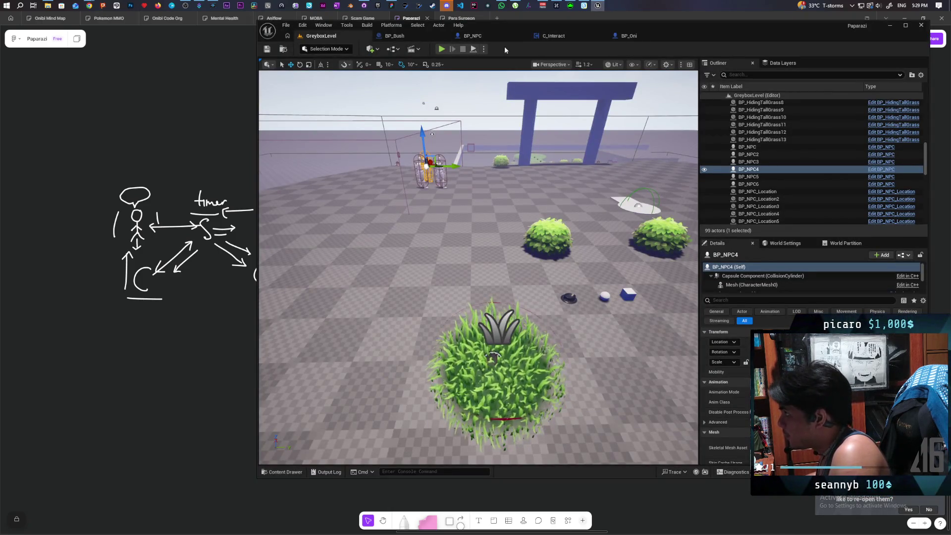
Glance at the C_Interact graph, then open the BP_NPC event graph
{"action": "left_click", "coordinate": [581, 39]}
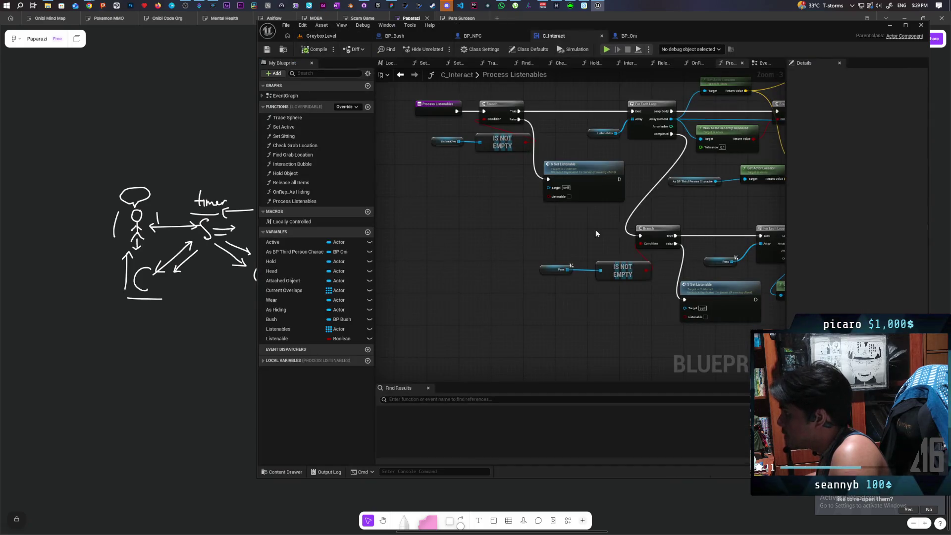
{"action": "scroll", "coordinate": [595, 230], "scroll_direction": "down", "scroll_amount": 2}
{"action": "scroll", "coordinate": [515, 199], "scroll_direction": "up", "scroll_amount": 2}
{"action": "scroll", "coordinate": [516, 199], "scroll_direction": "down", "scroll_amount": 2}
{"action": "scroll", "coordinate": [599, 288], "scroll_direction": "up", "scroll_amount": 3}
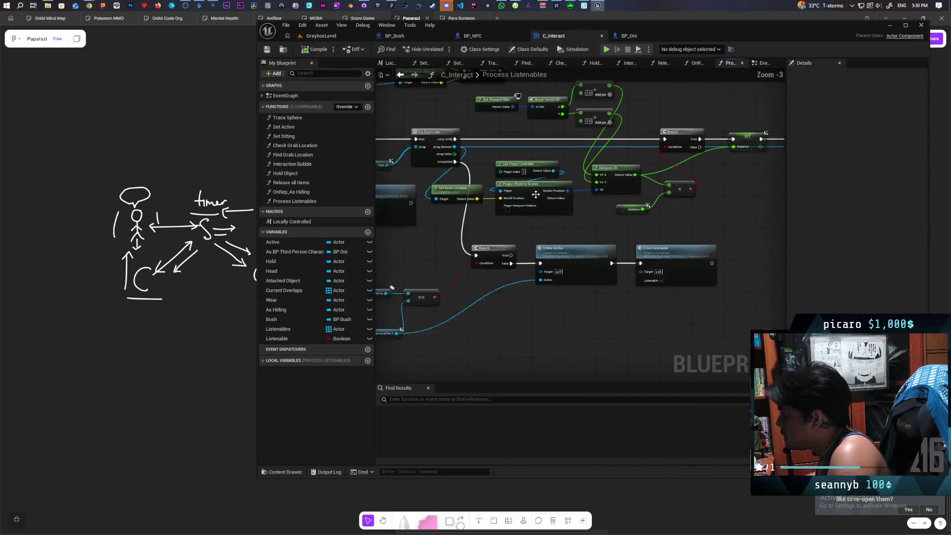
{"action": "scroll", "coordinate": [587, 231], "scroll_direction": "down", "scroll_amount": 2}
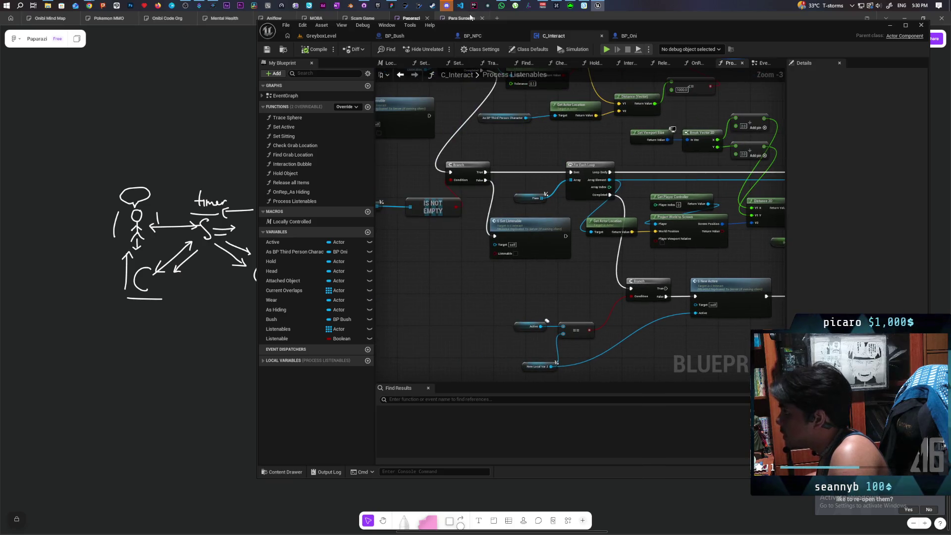
{"action": "left_click", "coordinate": [472, 36]}
{"action": "scroll", "coordinate": [466, 220], "scroll_direction": "up", "scroll_amount": 3}
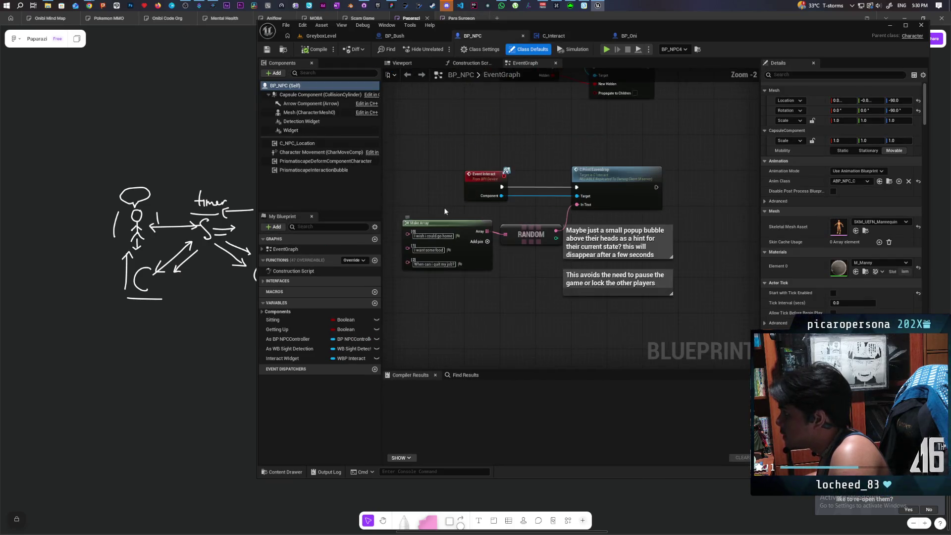
Select the interact nodes and shift Make Array and RANDOM slightly left and down
{"action": "mouse_move", "coordinate": [434, 158]}
{"action": "left_mouse_down"}
{"action": "mouse_move", "coordinate": [715, 325]}
{"action": "mouse_move", "coordinate": [681, 276]}
{"action": "left_mouse_up"}
{"action": "mouse_move", "coordinate": [413, 158]}
{"action": "left_mouse_down"}
{"action": "mouse_move", "coordinate": [685, 293]}
{"action": "mouse_move", "coordinate": [670, 276]}
{"action": "left_mouse_up"}
{"action": "left_click_drag", "start_coordinate": [468, 148], "coordinate": [748, 282]}
{"action": "mouse_move", "coordinate": [534, 287]}
{"action": "left_mouse_down"}
{"action": "mouse_move", "coordinate": [477, 274]}
{"action": "mouse_move", "coordinate": [585, 232]}
{"action": "mouse_move", "coordinate": [540, 233]}
{"action": "left_mouse_up"}
{"action": "left_click_drag", "start_coordinate": [495, 263], "coordinate": [494, 268]}
{"action": "left_click_drag", "start_coordinate": [479, 209], "coordinate": [534, 269]}
{"action": "left_click", "coordinate": [534, 269]}
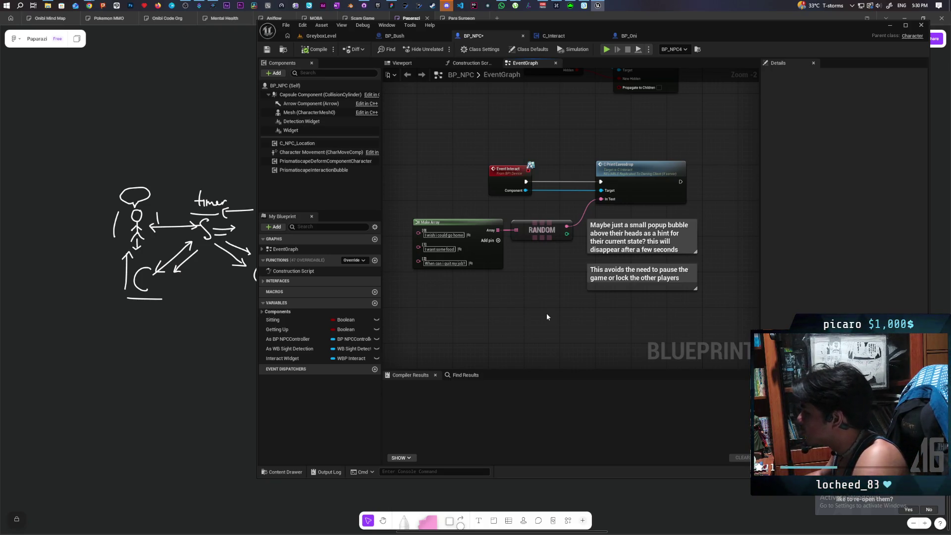
{"action": "mouse_move", "coordinate": [540, 315]}
{"action": "left_mouse_down"}
{"action": "mouse_move", "coordinate": [491, 332]}
{"action": "mouse_move", "coordinate": [523, 328]}
{"action": "left_mouse_up"}
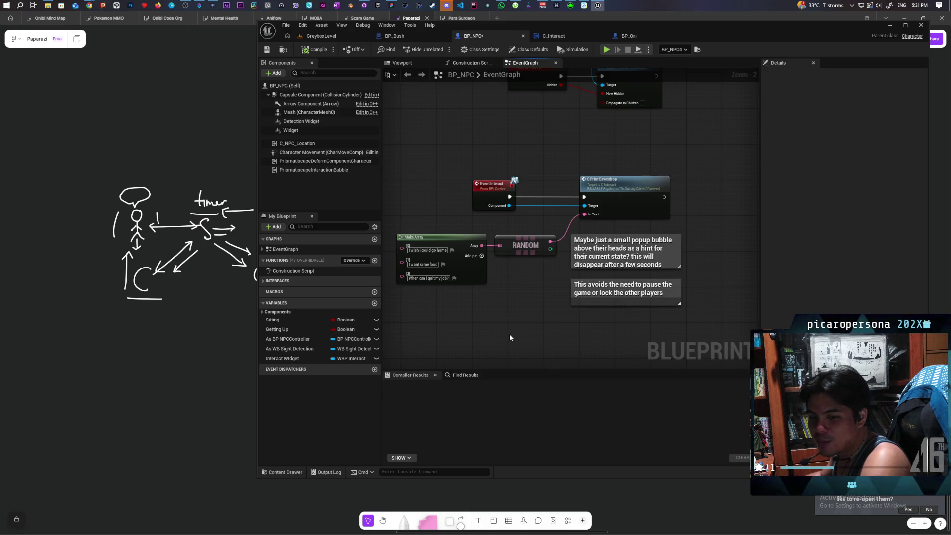
{"action": "mouse_move", "coordinate": [508, 335]}
{"action": "left_mouse_down"}
{"action": "mouse_move", "coordinate": [507, 326]}
{"action": "mouse_move", "coordinate": [551, 318]}
{"action": "left_mouse_up"}
{"action": "left_click_drag", "start_coordinate": [486, 299], "coordinate": [569, 222]}
{"action": "scroll", "coordinate": [545, 263], "scroll_direction": "up", "scroll_amount": 1}
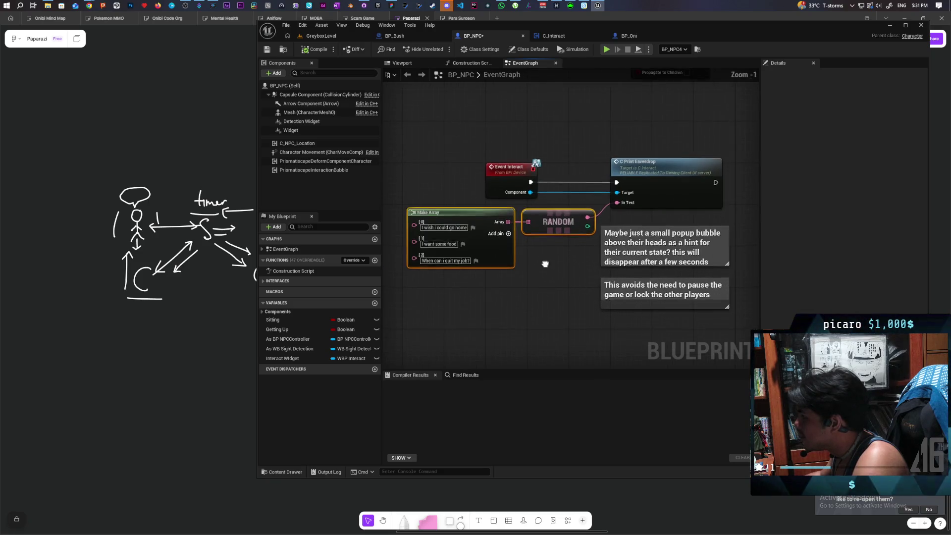
{"action": "left_click_drag", "start_coordinate": [545, 264], "coordinate": [535, 297]}
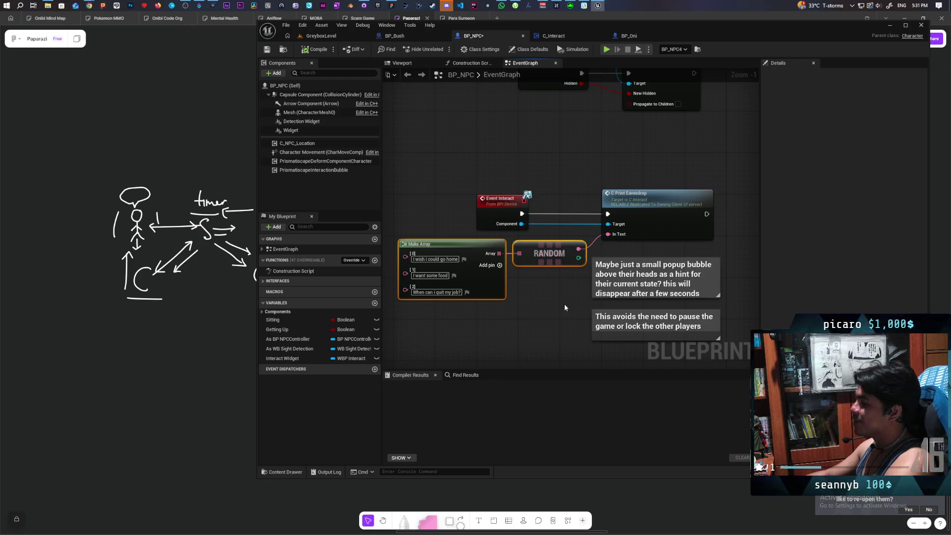
{"action": "left_click_drag", "start_coordinate": [570, 302], "coordinate": [573, 308]}
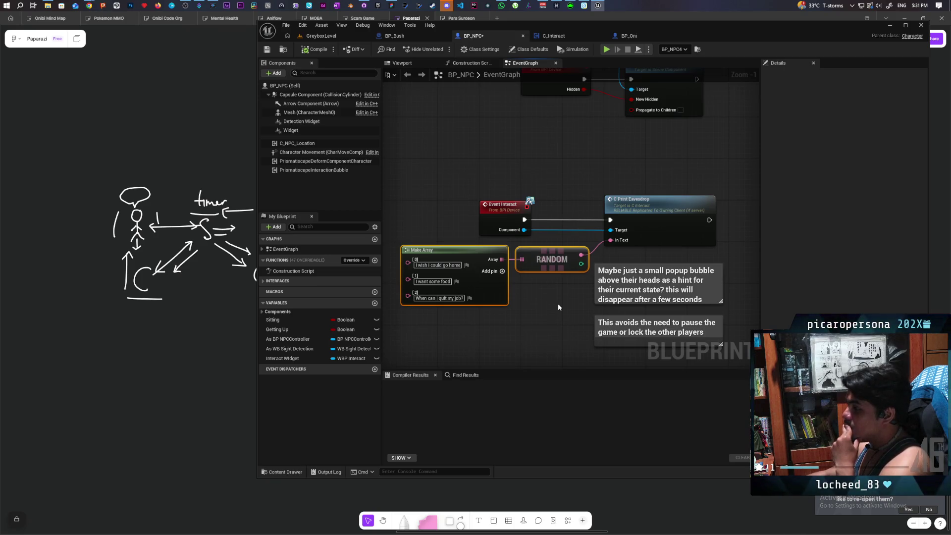
{"action": "mouse_move", "coordinate": [558, 307]}
{"action": "left_mouse_down"}
{"action": "mouse_move", "coordinate": [536, 261]}
{"action": "mouse_move", "coordinate": [558, 281]}
{"action": "left_mouse_up"}
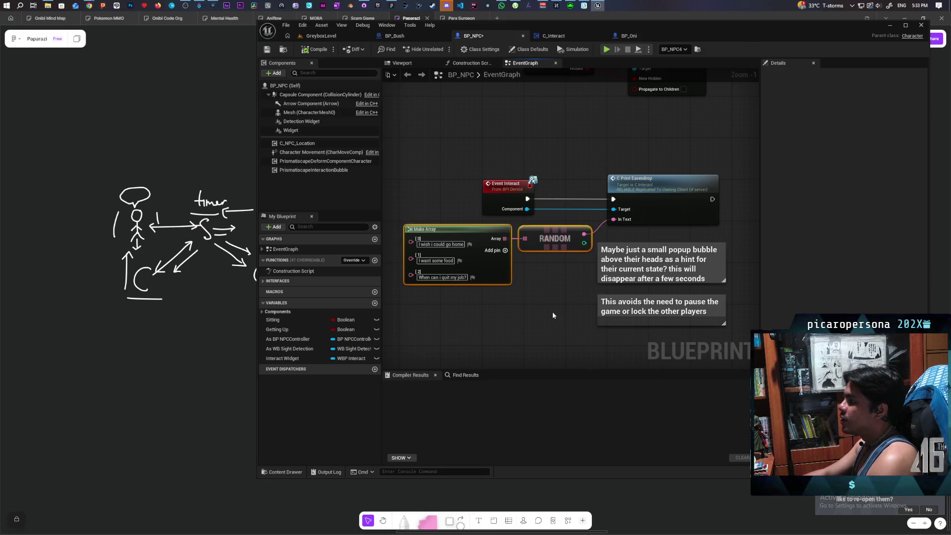
Look over the graph, then compare the BP_Bush and BP_NPC blueprints
{"action": "scroll", "coordinate": [520, 307], "scroll_direction": "down", "scroll_amount": 4}
{"action": "scroll", "coordinate": [520, 308], "scroll_direction": "up", "scroll_amount": 5}
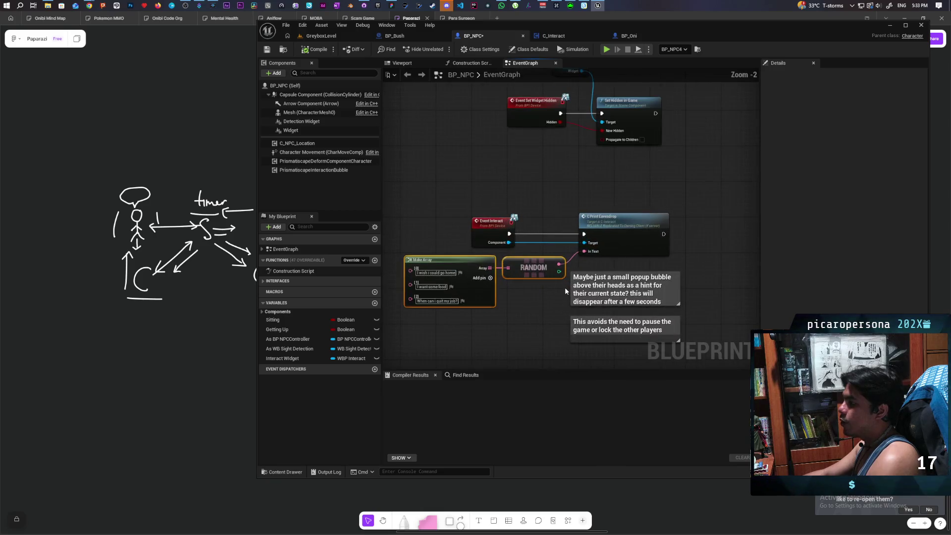
{"action": "scroll", "coordinate": [560, 291], "scroll_direction": "down", "scroll_amount": 1}
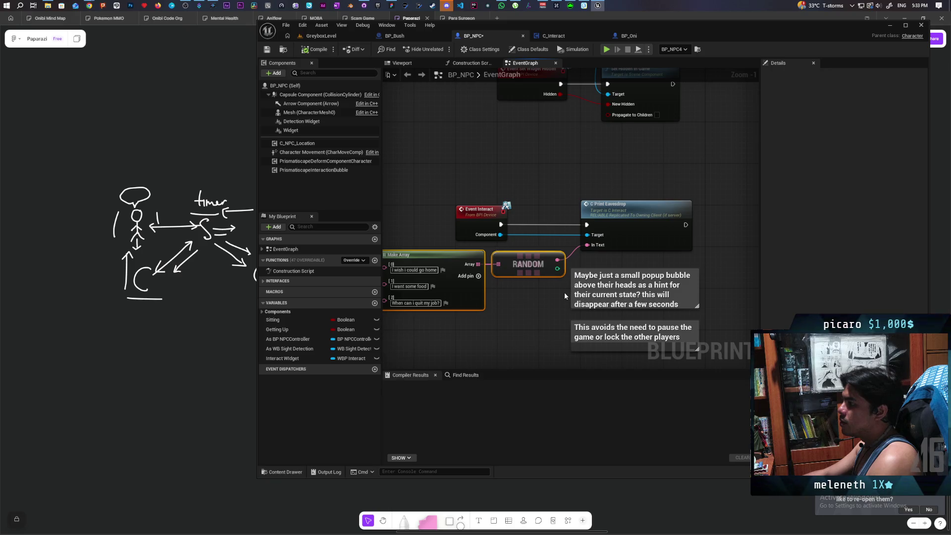
{"action": "left_click_drag", "start_coordinate": [562, 294], "coordinate": [651, 292]}
{"action": "scroll", "coordinate": [580, 246], "scroll_direction": "down", "scroll_amount": 3}
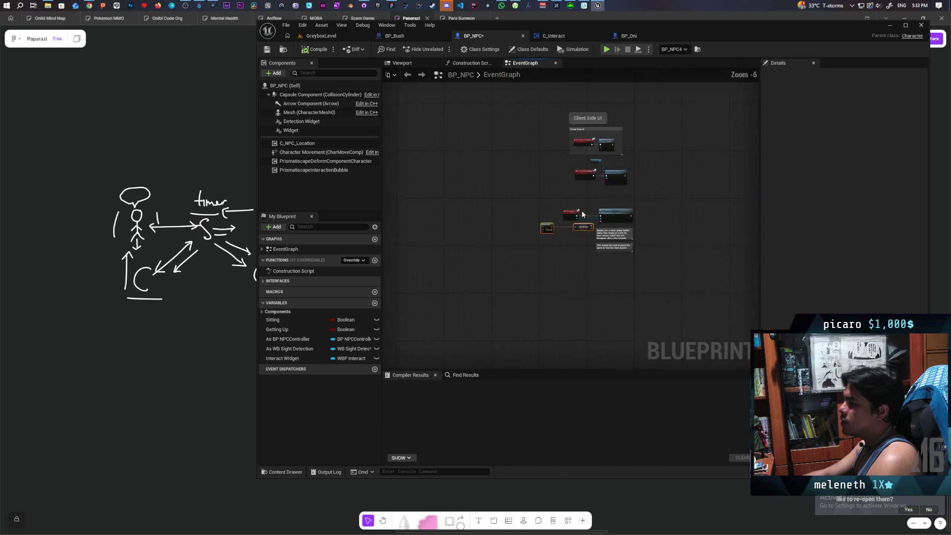
{"action": "scroll", "coordinate": [584, 218], "scroll_direction": "up", "scroll_amount": 2}
{"action": "left_click", "coordinate": [395, 36]}
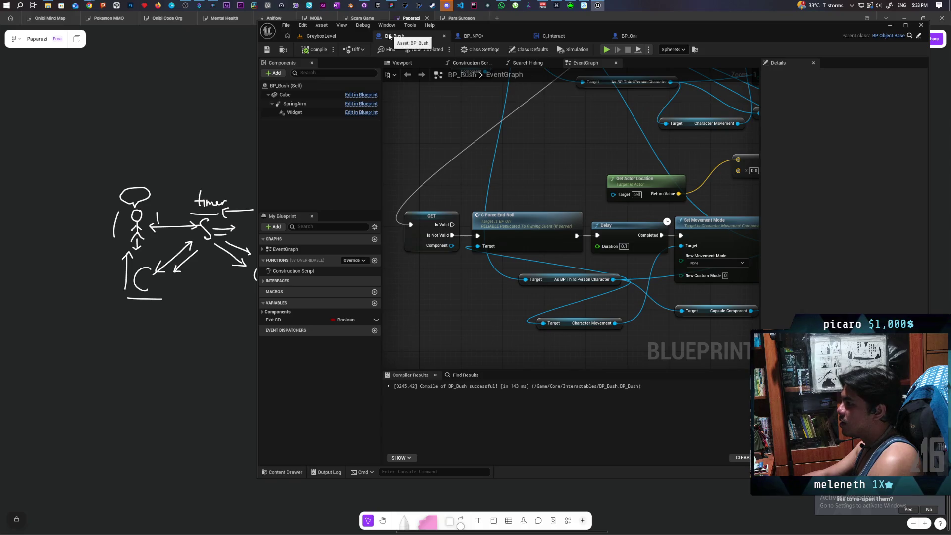
{"action": "scroll", "coordinate": [478, 117], "scroll_direction": "down", "scroll_amount": 2}
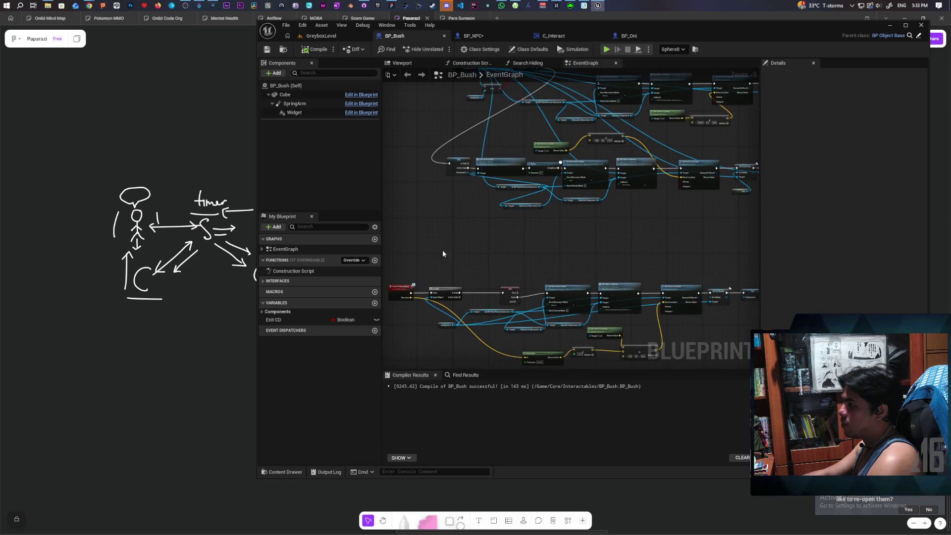
{"action": "left_click", "coordinate": [473, 36]}
Go back to BP_Bush, open C_Interact's EventGraph, then switch to the BP_Oni blueprint
{"action": "left_click", "coordinate": [432, 34]}
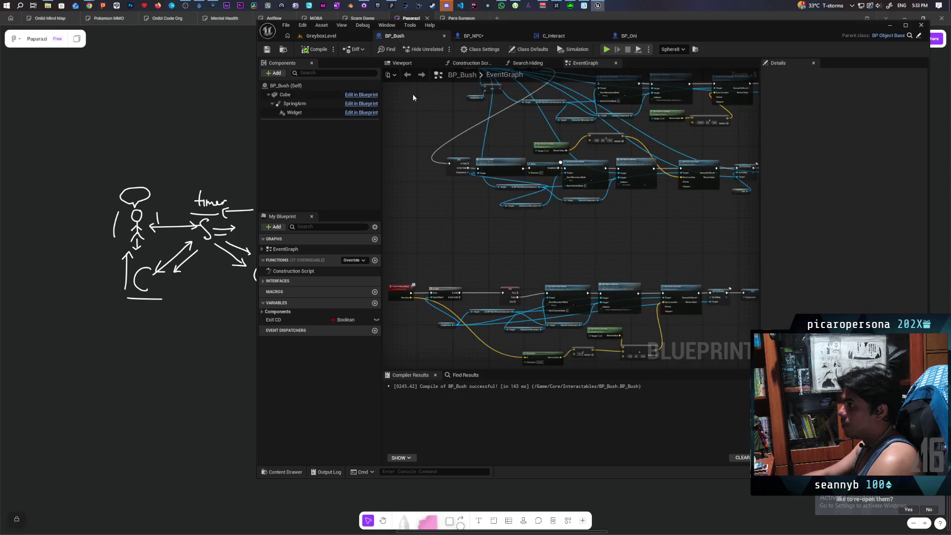
{"action": "scroll", "coordinate": [459, 263], "scroll_direction": "down", "scroll_amount": 6}
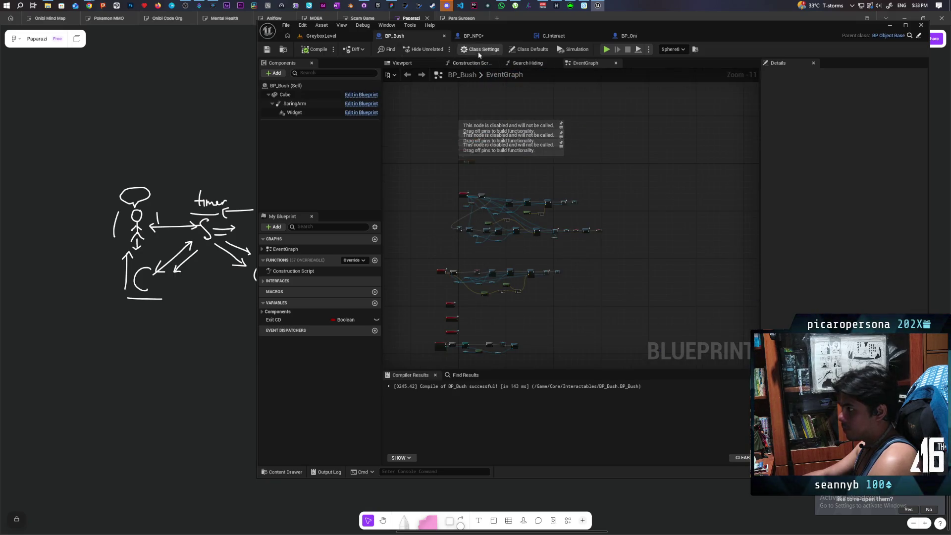
{"action": "left_click", "coordinate": [545, 36]}
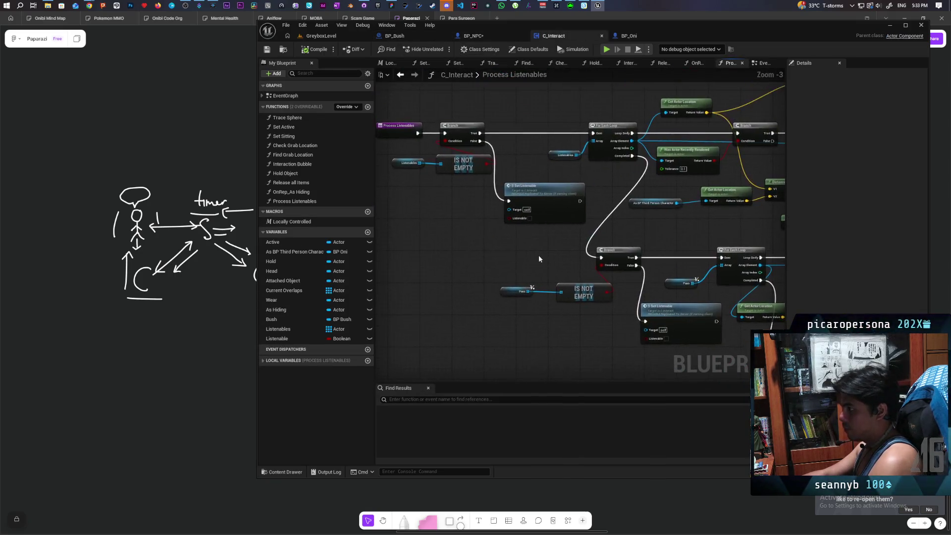
{"action": "left_click", "coordinate": [761, 62]}
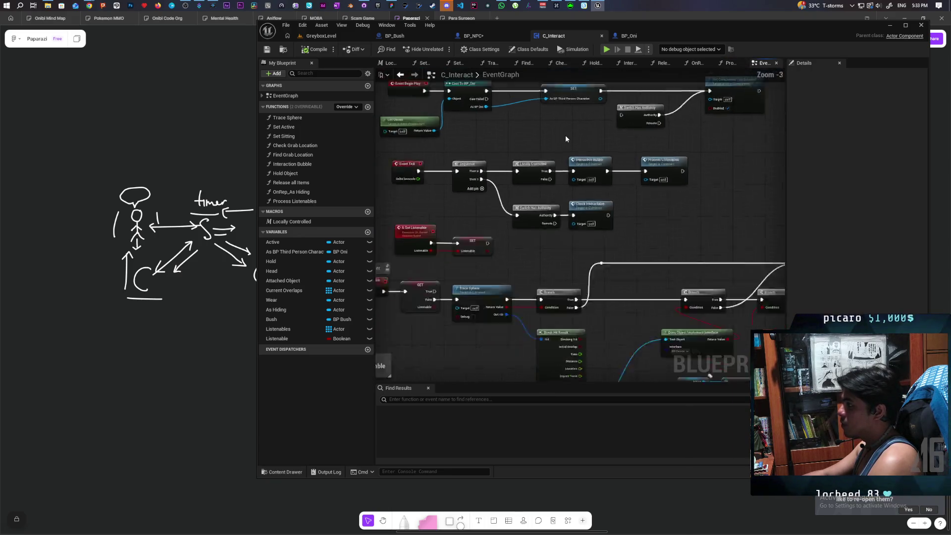
{"action": "scroll", "coordinate": [565, 135], "scroll_direction": "down", "scroll_amount": 5}
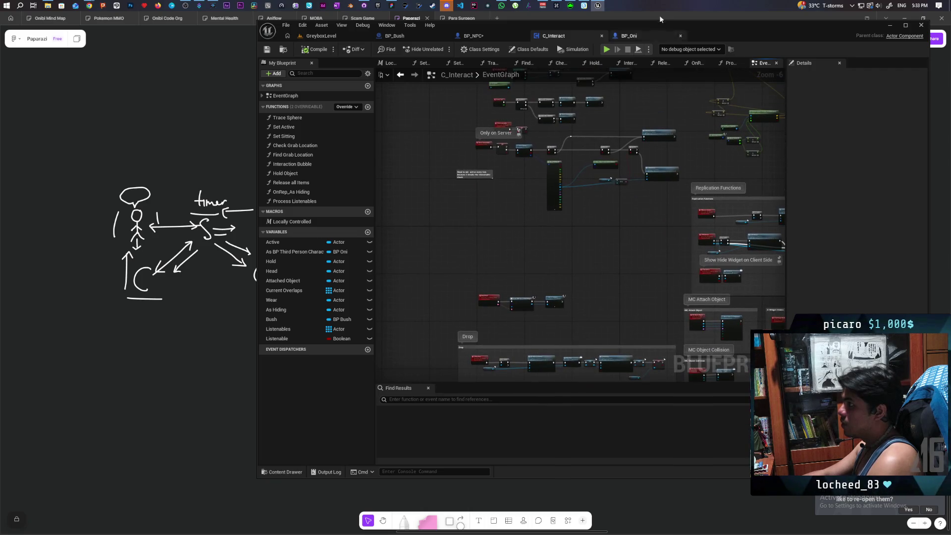
{"action": "left_click", "coordinate": [629, 36]}
Inspect BP_Oni's Interact section and jump to the S Interact event in C_Interact
{"action": "scroll", "coordinate": [617, 219], "scroll_direction": "down", "scroll_amount": 10}
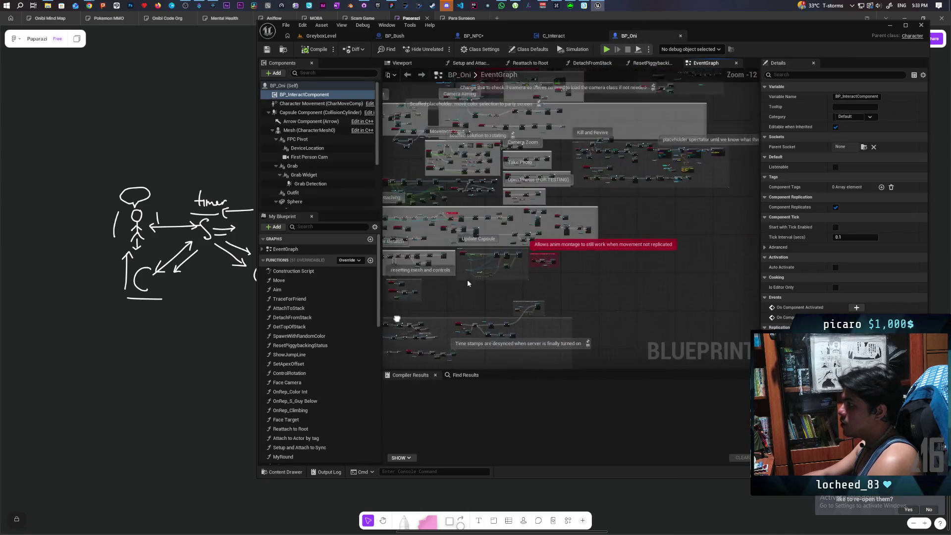
{"action": "scroll", "coordinate": [503, 193], "scroll_direction": "up", "scroll_amount": 9}
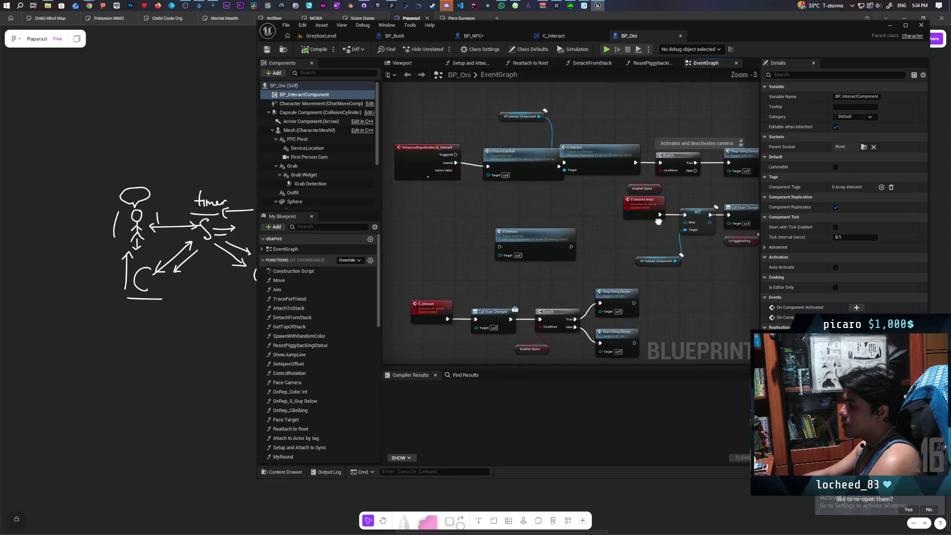
{"action": "scroll", "coordinate": [662, 237], "scroll_direction": "up", "scroll_amount": 1}
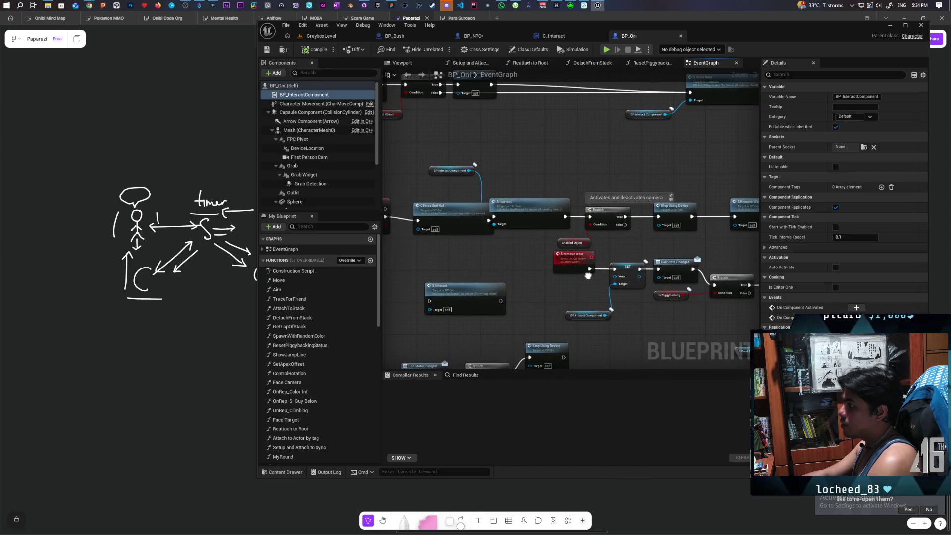
{"action": "scroll", "coordinate": [498, 266], "scroll_direction": "up", "scroll_amount": 1}
{"action": "scroll", "coordinate": [498, 267], "scroll_direction": "up", "scroll_amount": 1}
{"action": "left_click", "coordinate": [511, 191]}
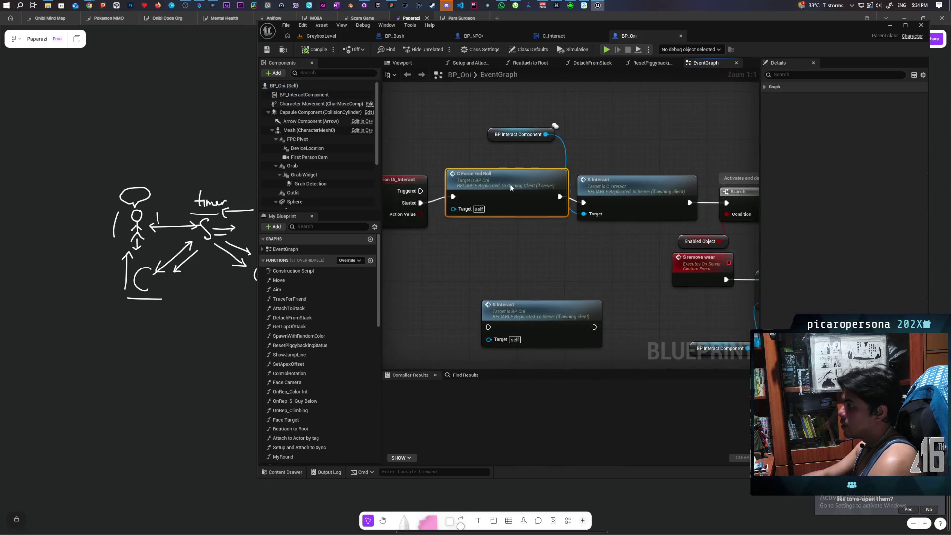
{"action": "double_click", "coordinate": [625, 189]}
Return to BP_NPC and look over the Event Interact and Print Eavesdrop nodes
{"action": "scroll", "coordinate": [512, 173], "scroll_direction": "down", "scroll_amount": 3}
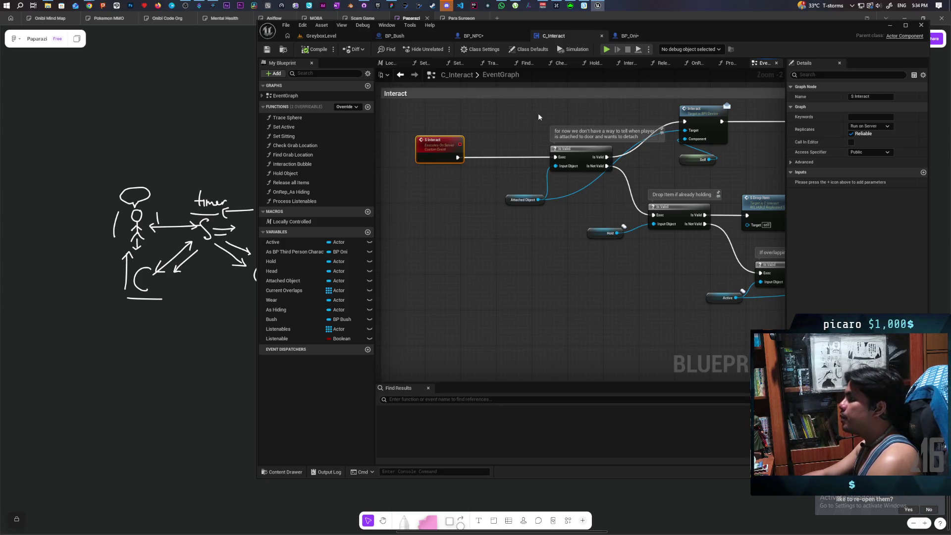
{"action": "left_click", "coordinate": [495, 37]}
{"action": "left_click_drag", "start_coordinate": [440, 164], "coordinate": [667, 211]}
{"action": "left_click", "coordinate": [667, 211]}
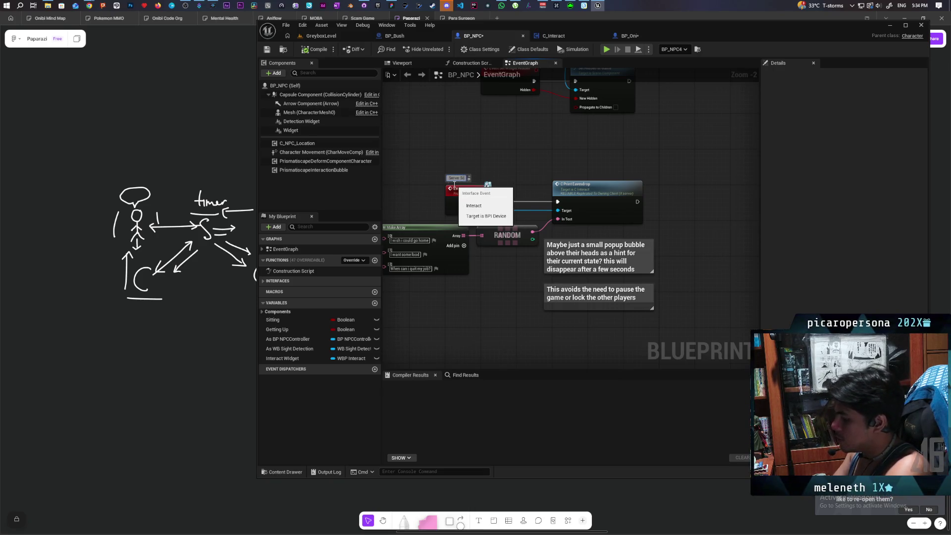
Zoom in on BP_NPC and select the C Print Eavesdrop node to reach its C_Interact definition
{"action": "scroll", "coordinate": [484, 180], "scroll_direction": "up", "scroll_amount": 2}
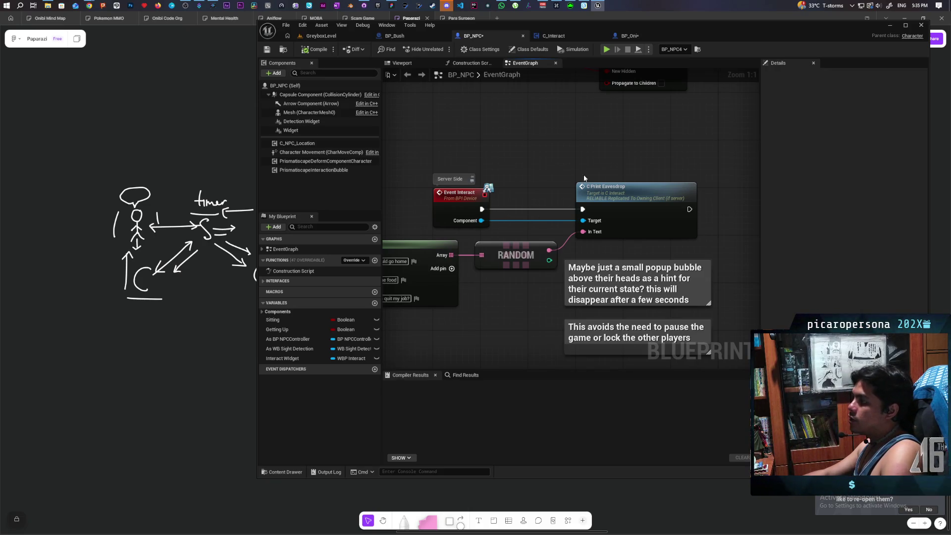
{"action": "left_click_drag", "start_coordinate": [556, 153], "coordinate": [622, 211]}
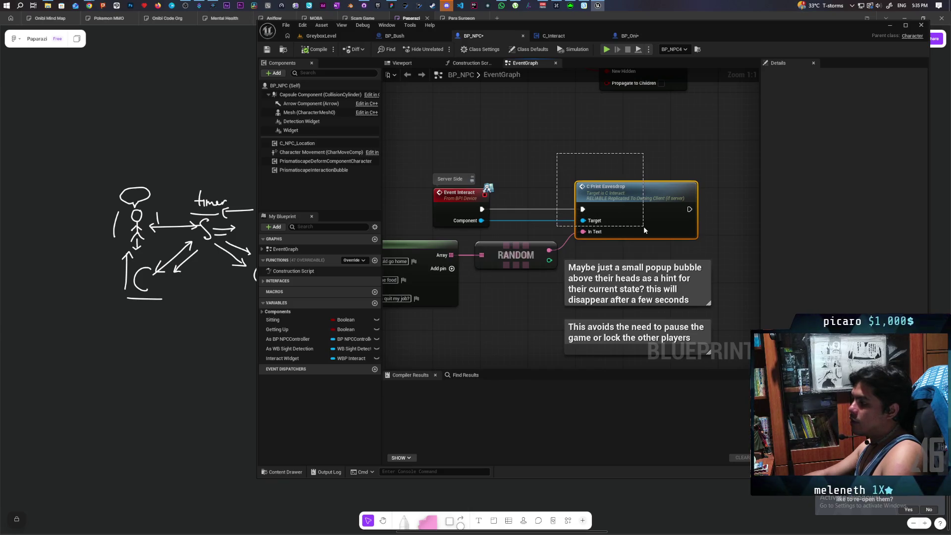
{"action": "left_click_drag", "start_coordinate": [643, 227], "coordinate": [643, 227]}
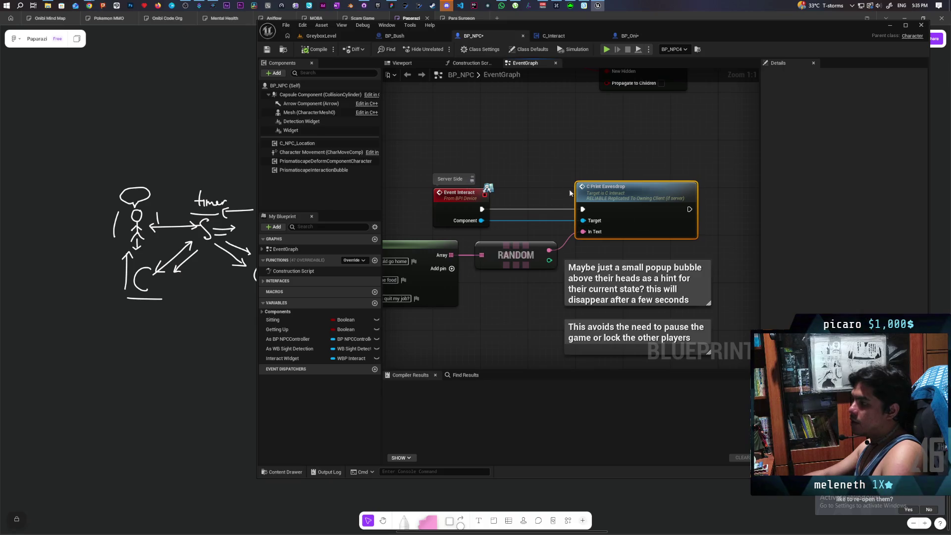
{"action": "left_click_drag", "start_coordinate": [542, 161], "coordinate": [626, 228]}
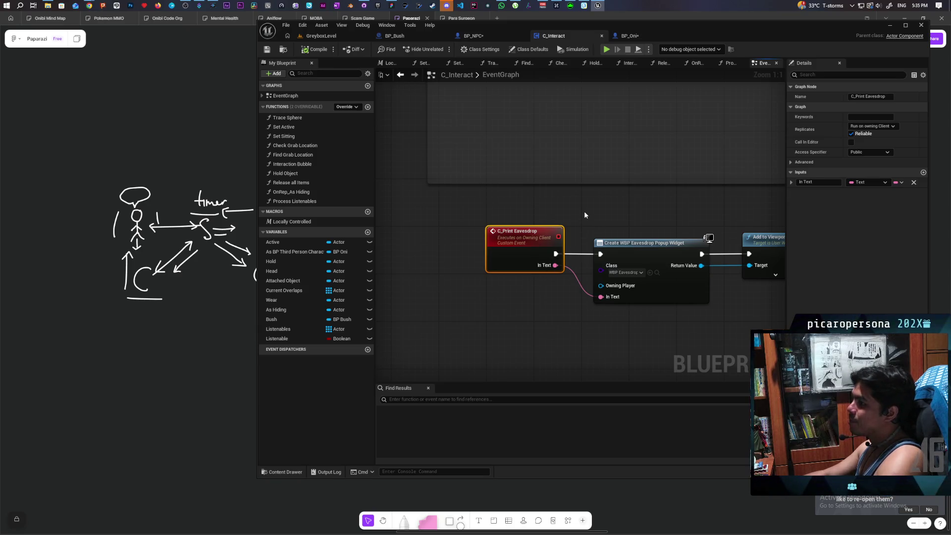
Back in BP_NPC, place a new unnamed custom event below the two popup bubble comments
{"action": "left_click_drag", "start_coordinate": [560, 310], "coordinate": [518, 240]}
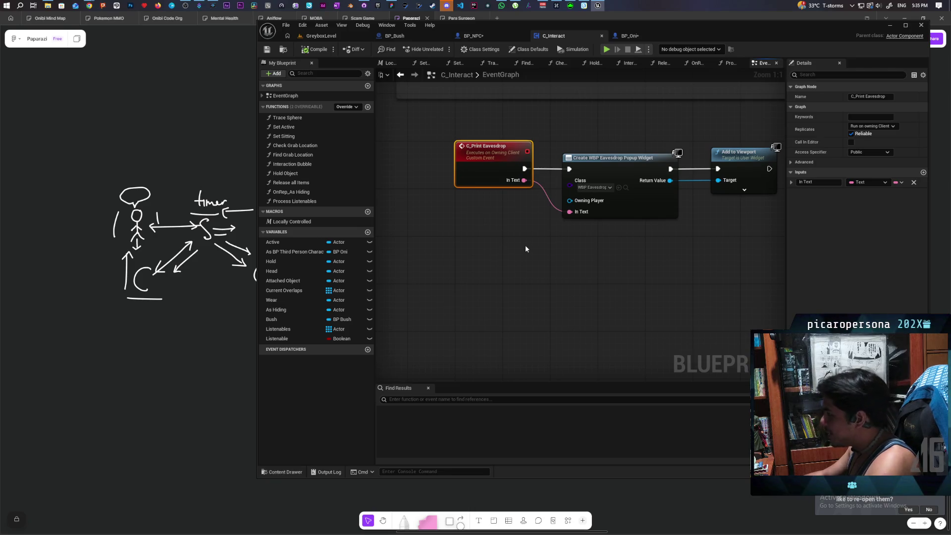
{"action": "left_click", "coordinate": [480, 38]}
{"action": "scroll", "coordinate": [571, 285], "scroll_direction": "down", "scroll_amount": 2}
{"action": "mouse_move", "coordinate": [571, 285]}
{"action": "left_mouse_down"}
{"action": "mouse_move", "coordinate": [538, 184]}
{"action": "mouse_move", "coordinate": [599, 290]}
{"action": "left_mouse_up"}
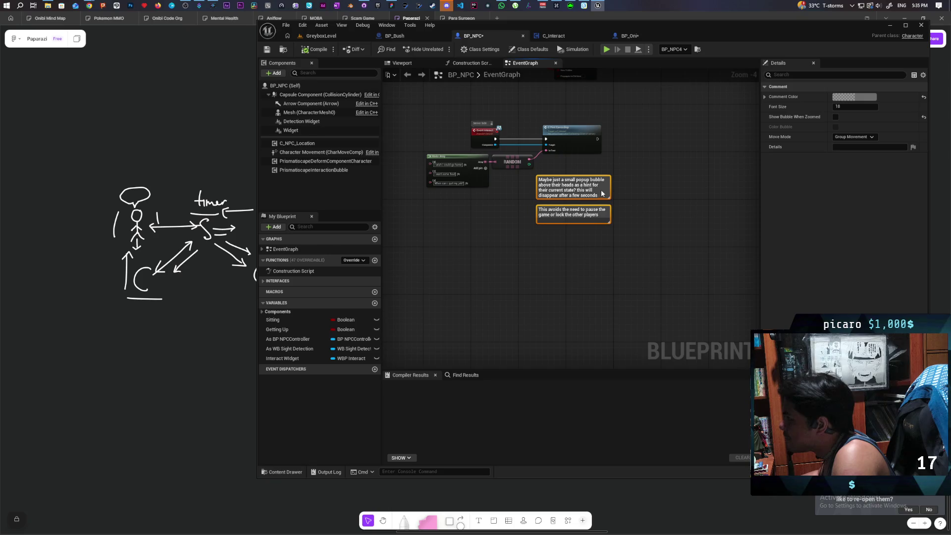
{"action": "key", "text": "ctrl+v"}
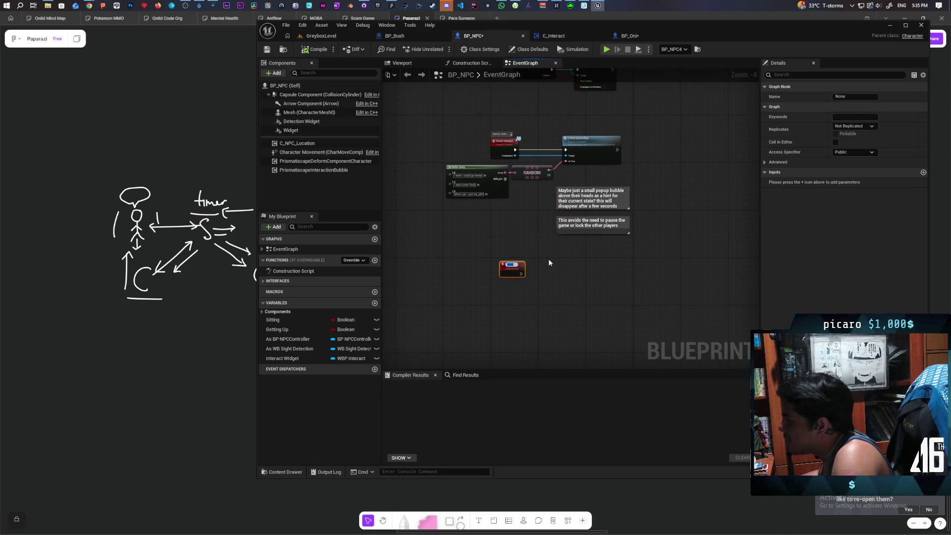
Name the new custom event 'Start Eavesdrop'
{"action": "scroll", "coordinate": [548, 259], "scroll_direction": "up", "scroll_amount": 2}
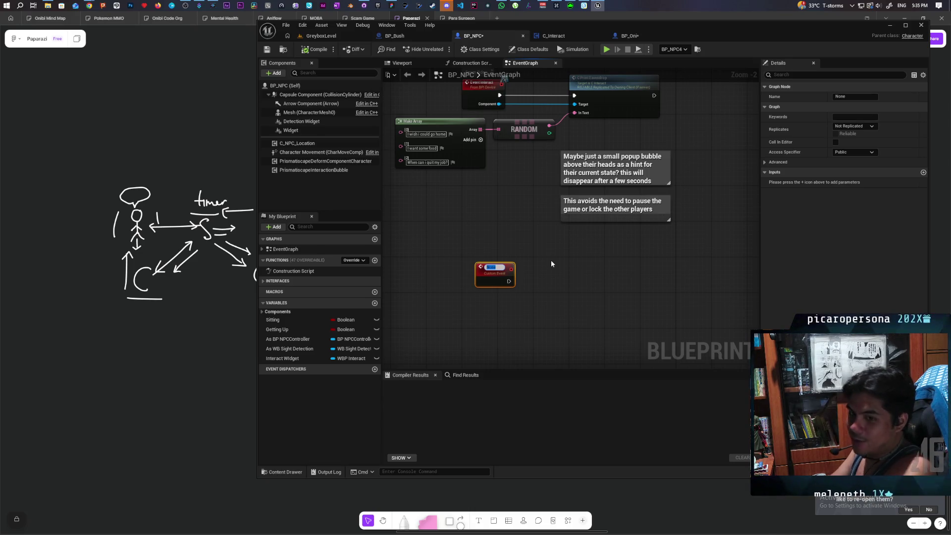
{"action": "type", "text": "Update"}
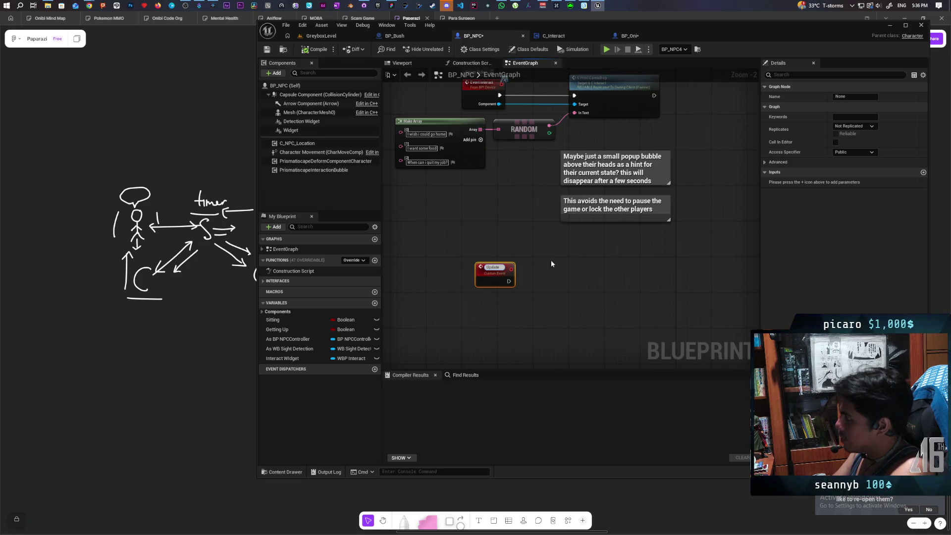
{"action": "type", "text": "Start Ea"}
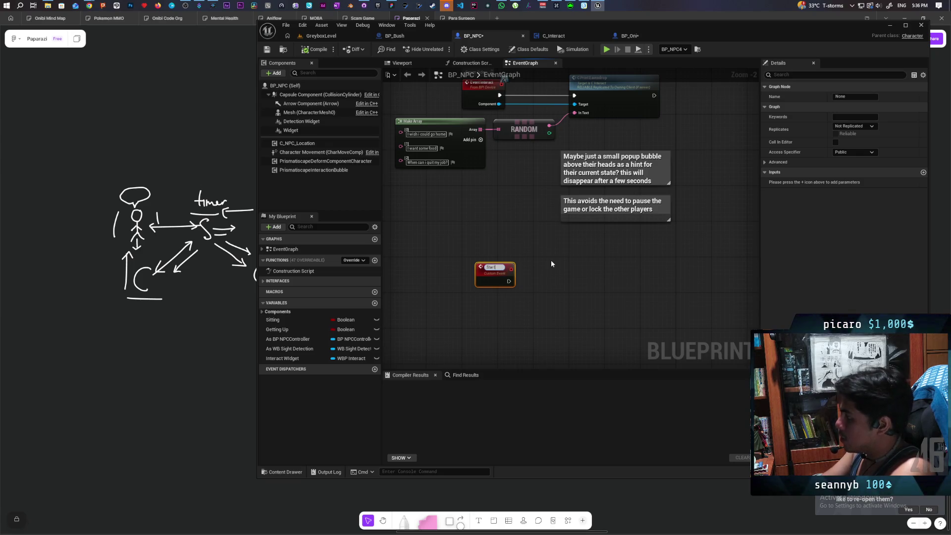
{"action": "type", "text": "vesdrop"}
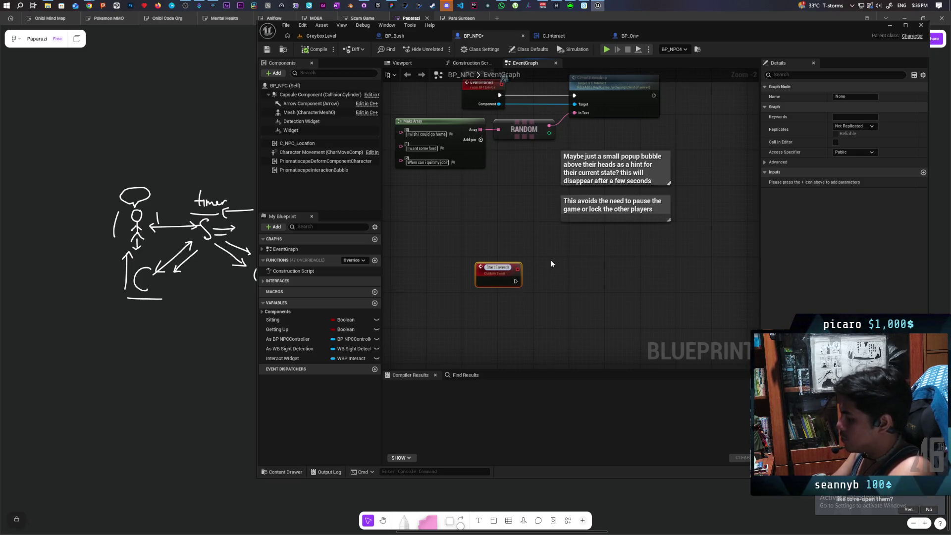
{"action": "key", "text": "Return"}
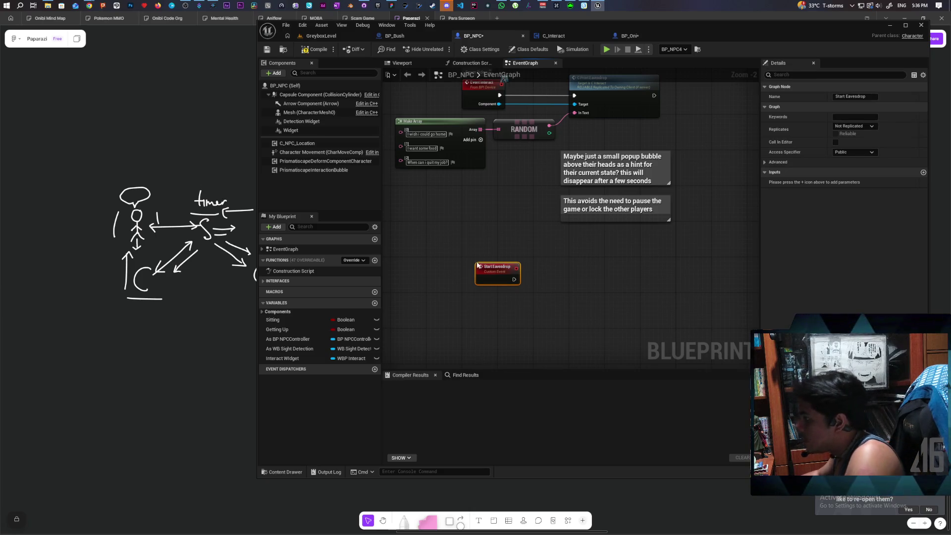
Nudge the Start Eavesdrop node up-left, save BP_NPC, and switch to C_Interact
{"action": "scroll", "coordinate": [493, 280], "scroll_direction": "up", "scroll_amount": 2}
{"action": "left_click_drag", "start_coordinate": [492, 281], "coordinate": [485, 269]}
{"action": "mouse_move", "coordinate": [537, 255]}
{"action": "left_mouse_down"}
{"action": "mouse_move", "coordinate": [538, 341]}
{"action": "mouse_move", "coordinate": [538, 312]}
{"action": "left_mouse_up"}
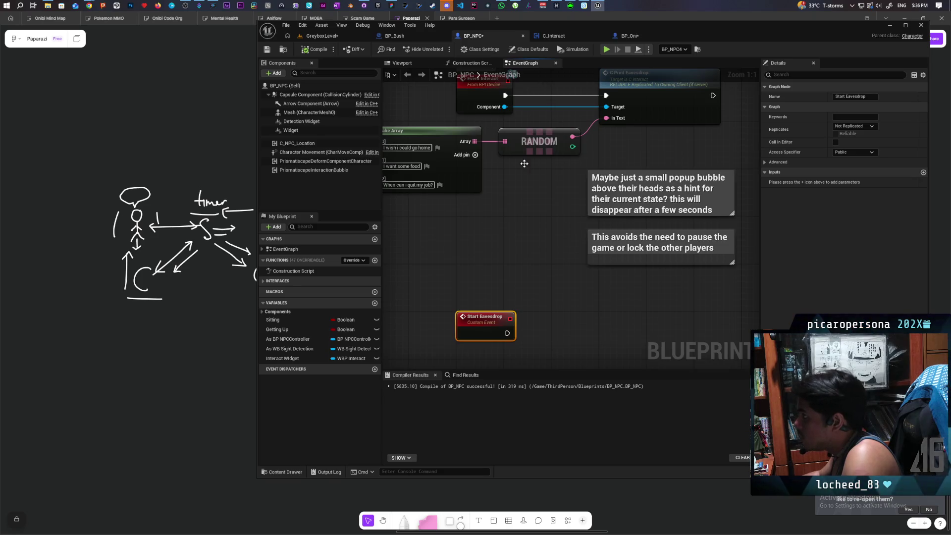
{"action": "key", "text": "ctrl+s"}
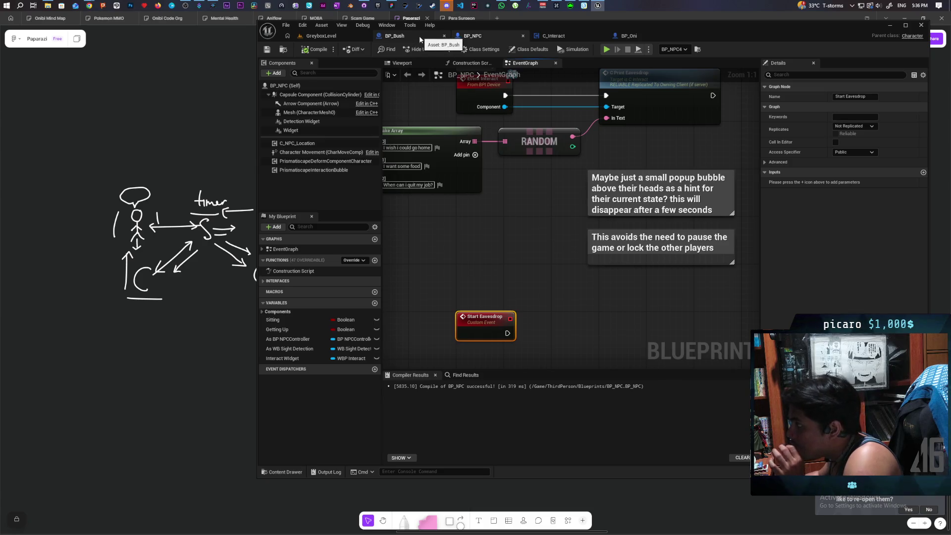
{"action": "left_click", "coordinate": [553, 36]}
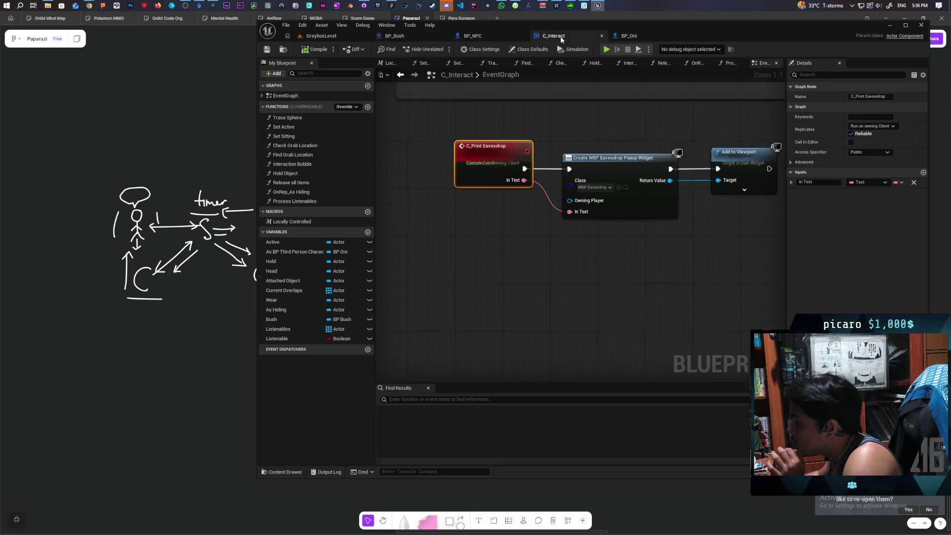
Add a Start Eavesdrop call pulled from a temporary Cast To BP_NPC node
{"action": "mouse_move", "coordinate": [598, 276]}
{"action": "left_mouse_down"}
{"action": "mouse_move", "coordinate": [516, 266]}
{"action": "mouse_move", "coordinate": [592, 261]}
{"action": "mouse_move", "coordinate": [591, 305]}
{"action": "left_mouse_up"}
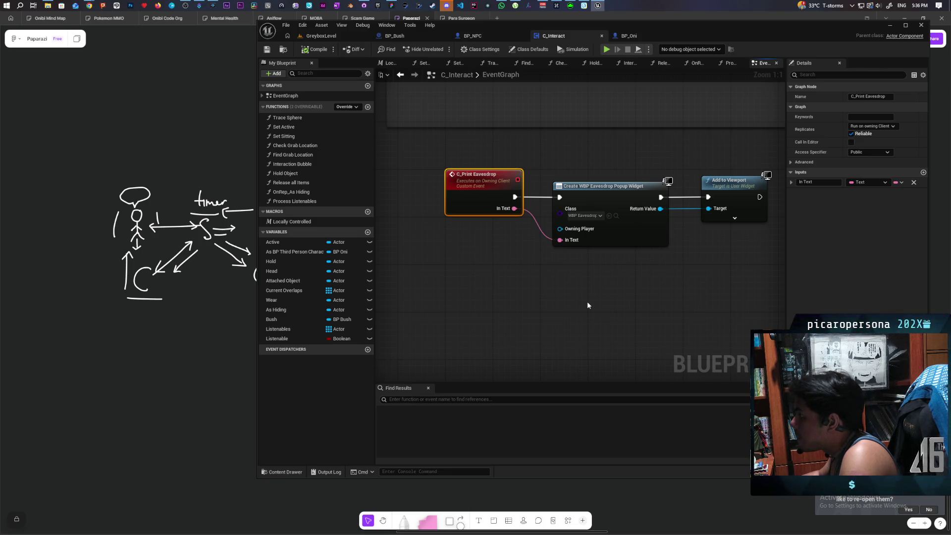
{"action": "right_click", "coordinate": [560, 307]}
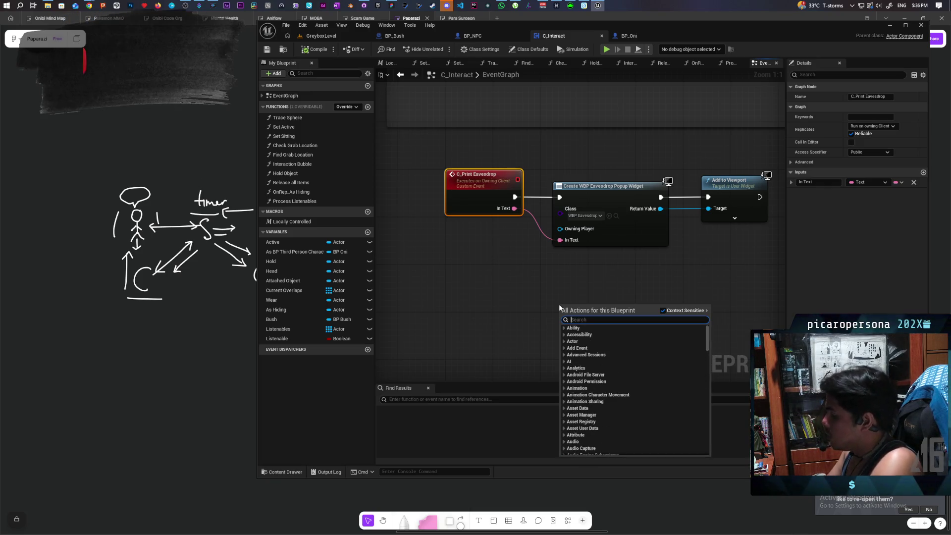
{"action": "type", "text": "cast to"}
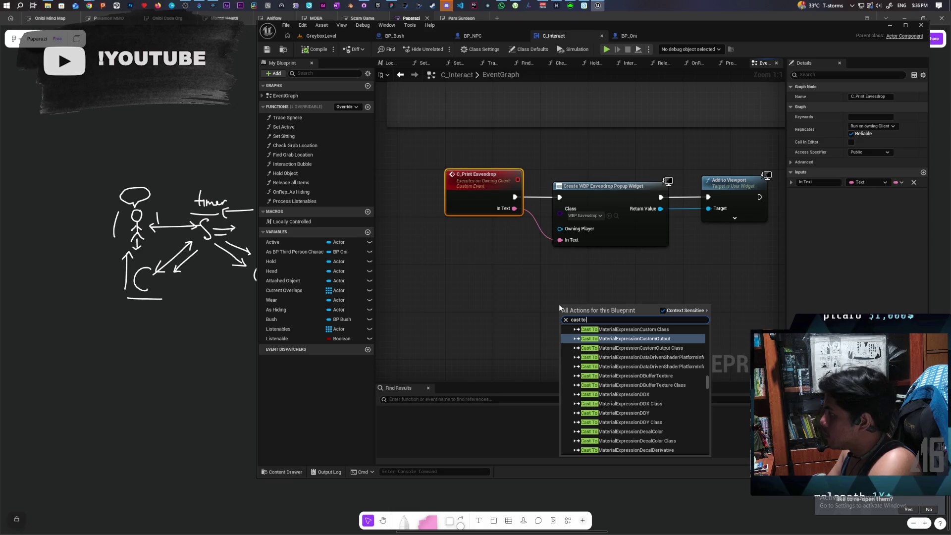
{"action": "type", "text": " bp npc"}
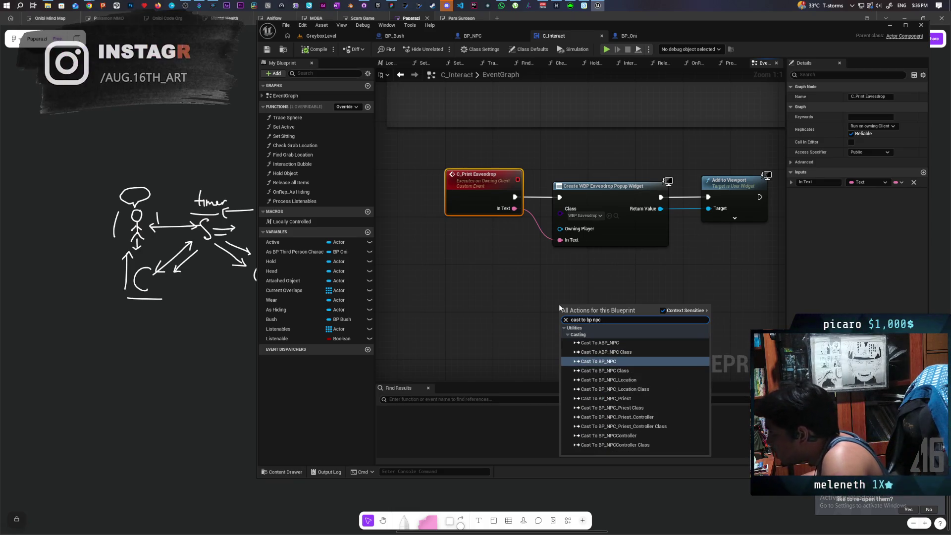
{"action": "left_click", "coordinate": [623, 362]}
{"action": "mouse_move", "coordinate": [560, 290]}
{"action": "left_mouse_down"}
{"action": "mouse_move", "coordinate": [536, 293]}
{"action": "mouse_move", "coordinate": [549, 282]}
{"action": "mouse_move", "coordinate": [500, 308]}
{"action": "mouse_move", "coordinate": [557, 312]}
{"action": "left_mouse_up"}
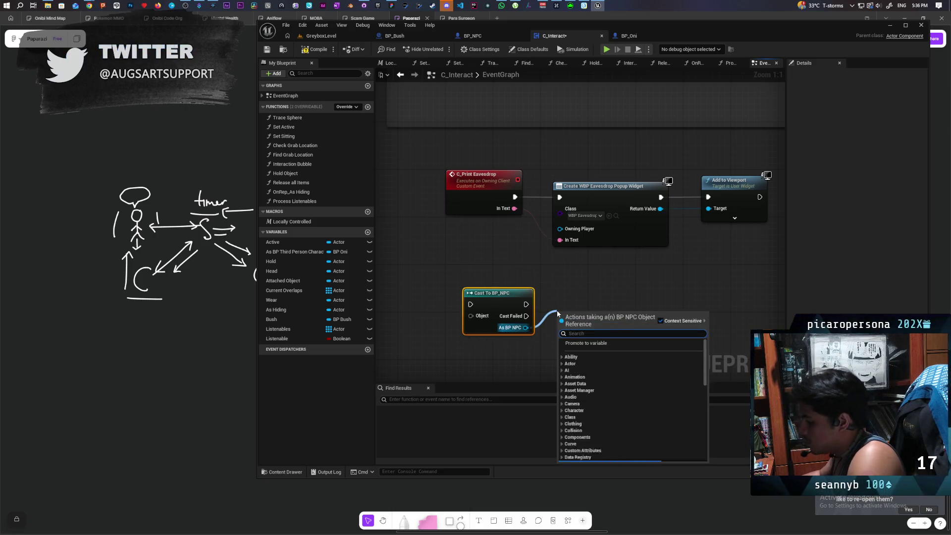
{"action": "type", "text": "start"}
{"action": "key", "text": "Return"}
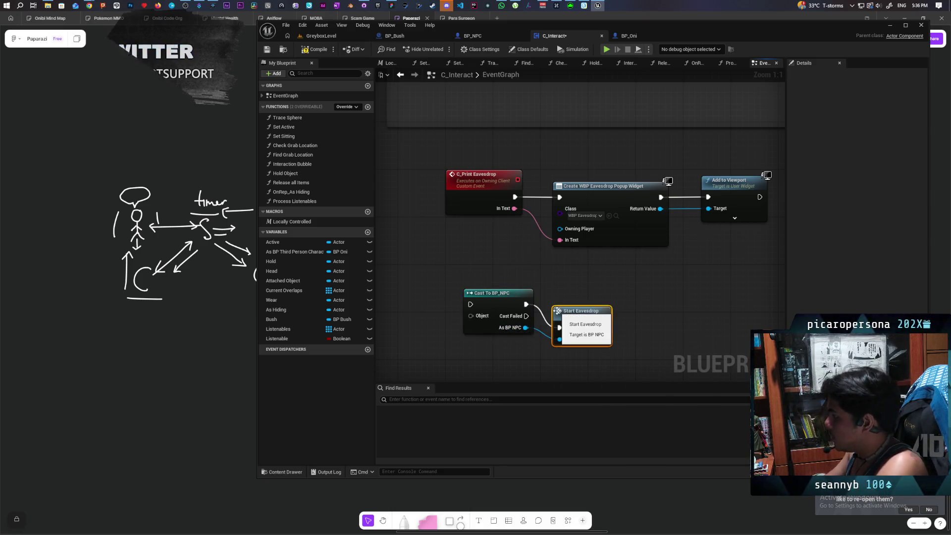
Give C_Print Eavesdrop a Target input feeding Start Eavesdrop, and delete the cast
{"action": "left_click_drag", "start_coordinate": [602, 303], "coordinate": [637, 280]}
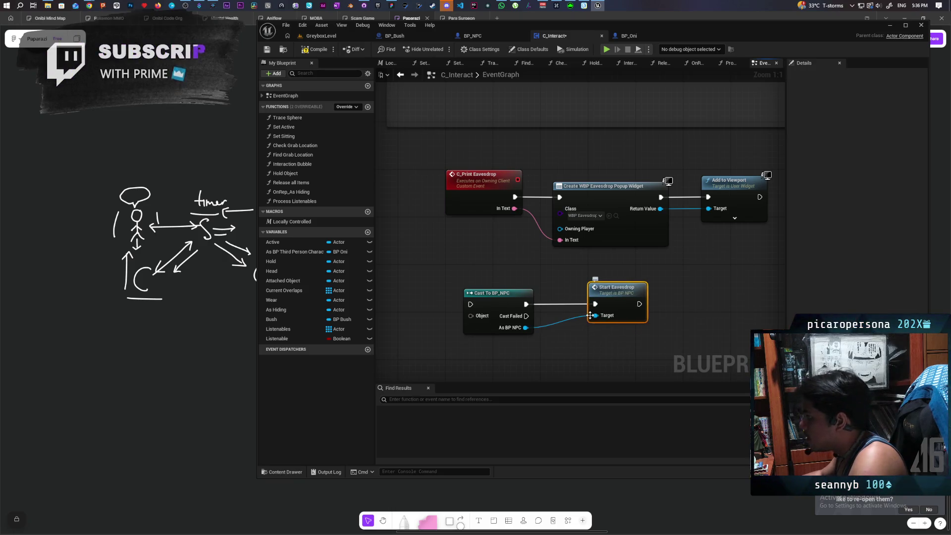
{"action": "mouse_move", "coordinate": [596, 315]}
{"action": "left_mouse_down"}
{"action": "mouse_move", "coordinate": [500, 223]}
{"action": "mouse_move", "coordinate": [485, 233]}
{"action": "mouse_move", "coordinate": [486, 215]}
{"action": "left_mouse_up"}
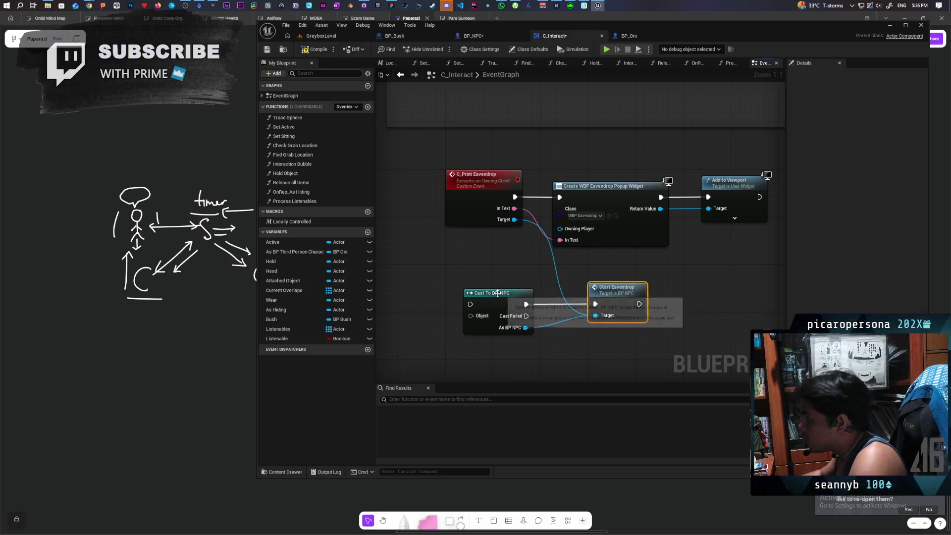
{"action": "left_click", "coordinate": [499, 331]}
{"action": "key", "text": "Delete"}
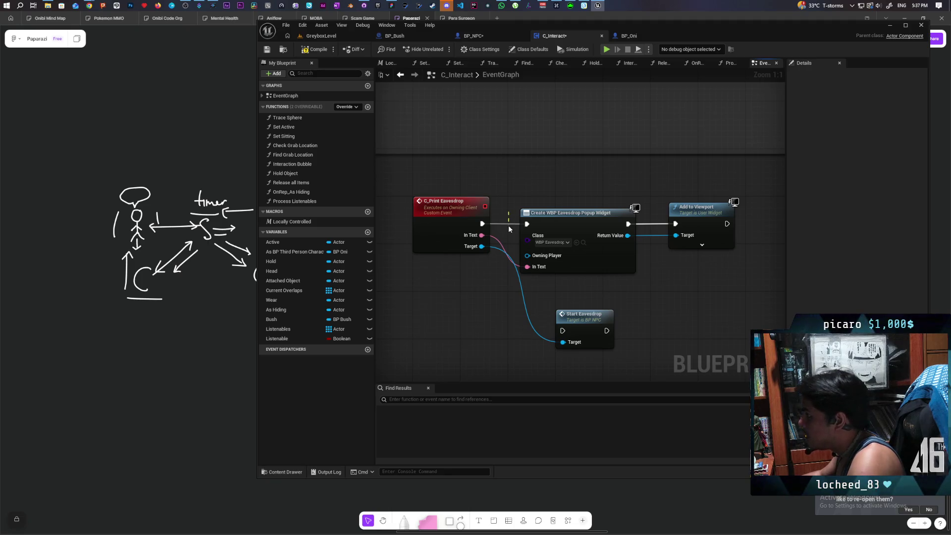
Rearrange the widget nodes beside C_Print Eavesdrop and open Start Eavesdrop in BP_NPC
{"action": "left_click_drag", "start_coordinate": [510, 198], "coordinate": [706, 263]}
{"action": "mouse_move", "coordinate": [557, 219]}
{"action": "left_mouse_down"}
{"action": "mouse_move", "coordinate": [613, 197]}
{"action": "mouse_move", "coordinate": [609, 191]}
{"action": "left_mouse_up"}
{"action": "mouse_move", "coordinate": [576, 322]}
{"action": "left_mouse_down"}
{"action": "mouse_move", "coordinate": [542, 279]}
{"action": "mouse_move", "coordinate": [523, 214]}
{"action": "mouse_move", "coordinate": [509, 224]}
{"action": "left_mouse_up"}
{"action": "left_click_drag", "start_coordinate": [450, 228], "coordinate": [432, 229]}
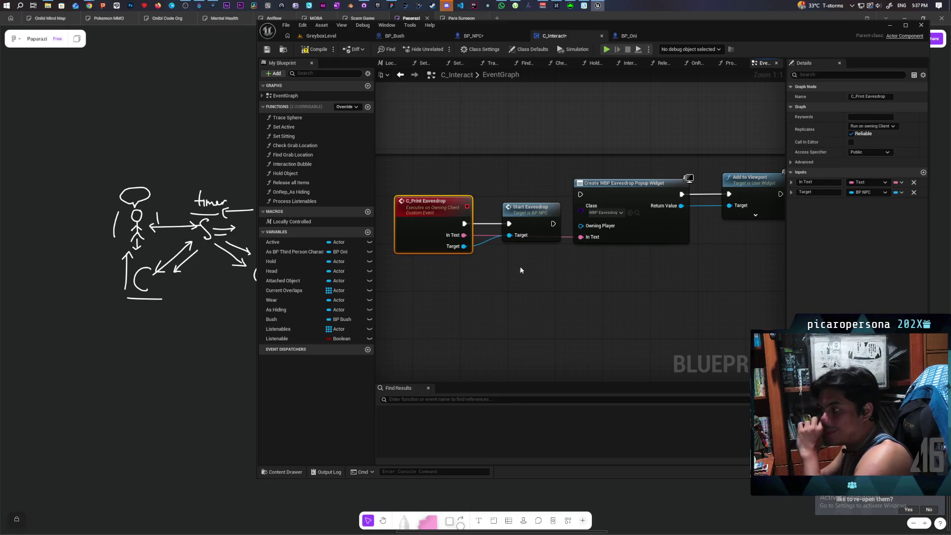
{"action": "double_click", "coordinate": [531, 217]}
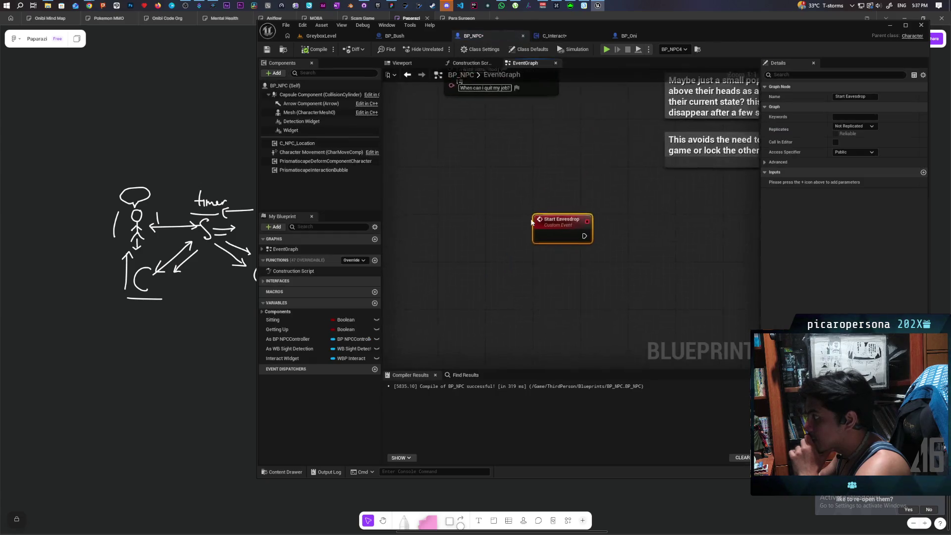
Feed a new In Text input on Start Eavesdrop through To String (Text) into Print String
{"action": "left_click_drag", "start_coordinate": [439, 278], "coordinate": [428, 277]}
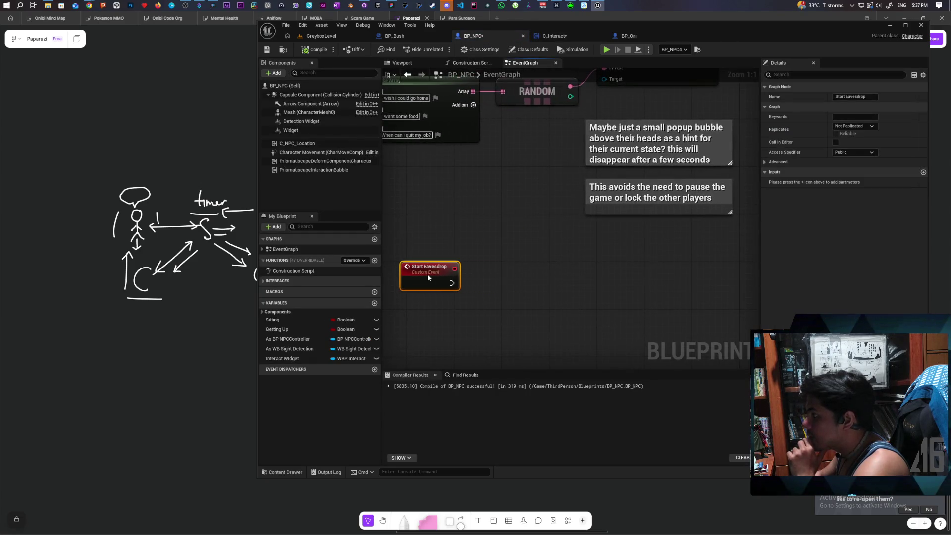
{"action": "key", "text": "ctrl+v"}
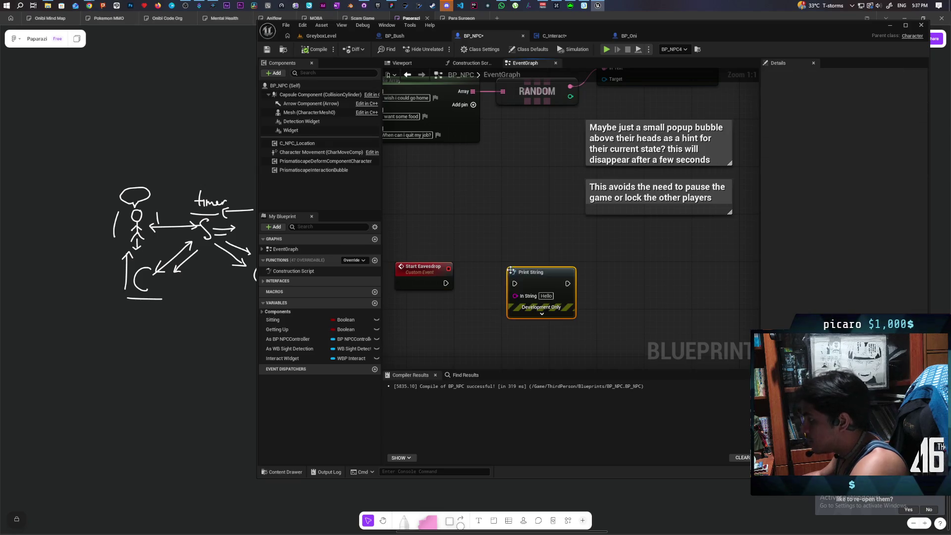
{"action": "left_click_drag", "start_coordinate": [515, 296], "coordinate": [445, 333]}
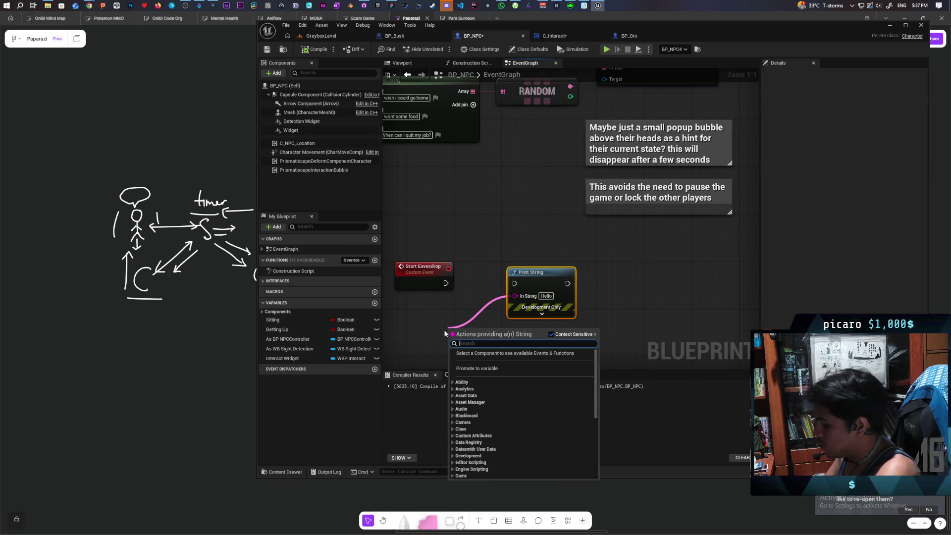
{"action": "type", "text": "fr"}
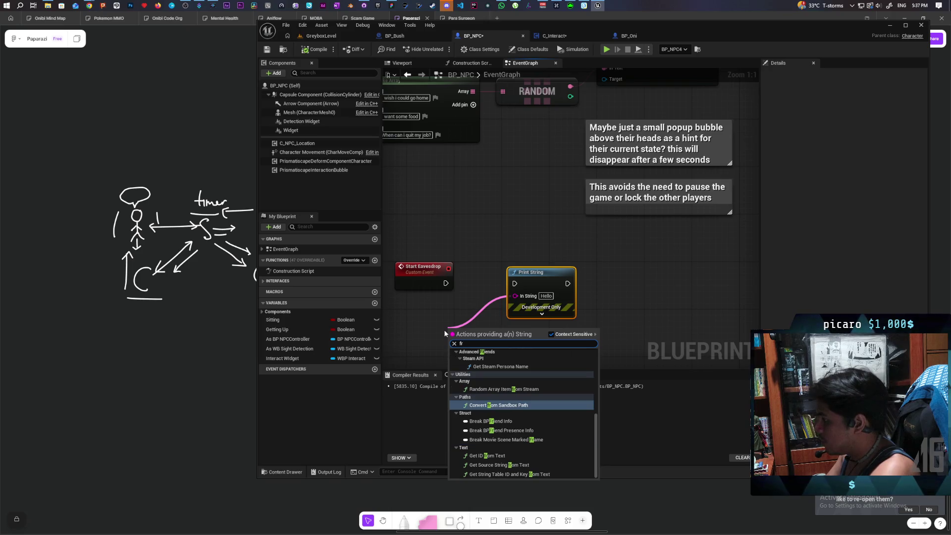
{"action": "type", "text": "rom"}
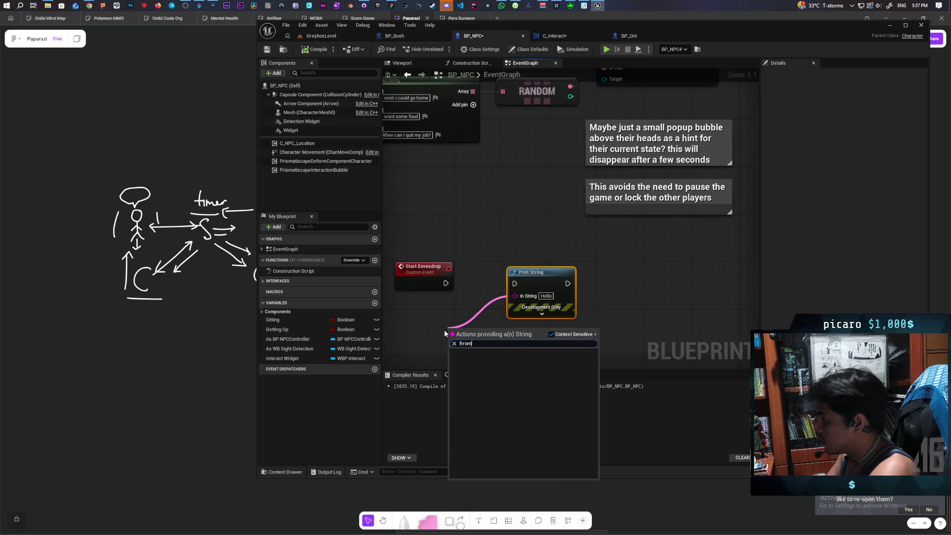
{"action": "key", "text": "BackSpace"}
{"action": "key", "text": "BackSpace"}
{"action": "type", "text": "om te"}
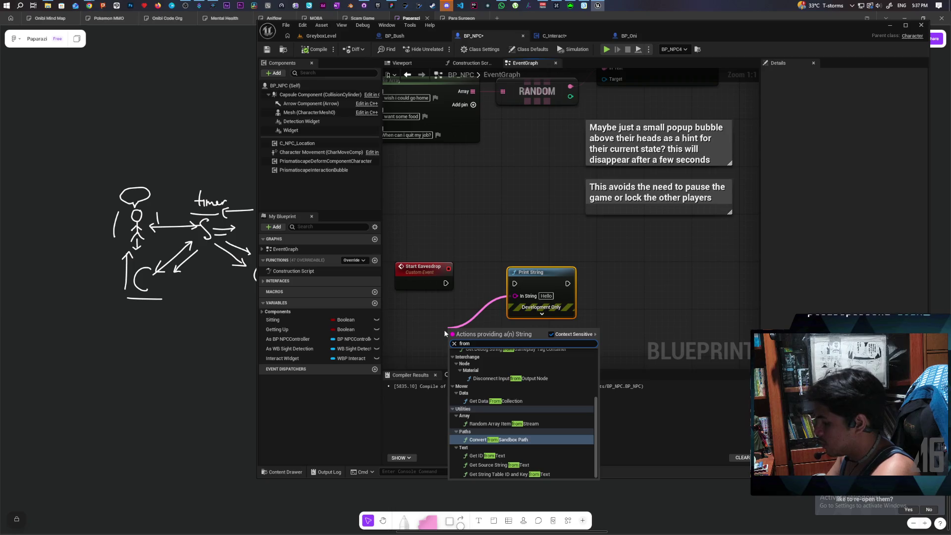
{"action": "type", "text": "x"}
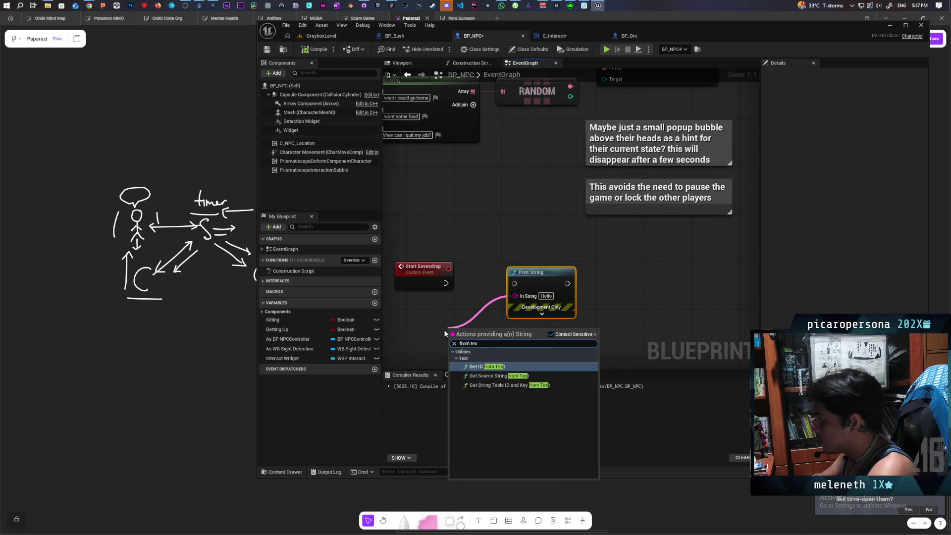
{"action": "key", "text": "BackSpace"}
{"action": "key", "text": "BackSpace"}
{"action": "key", "text": "BackSpace"}
{"action": "type", "text": "text to"}
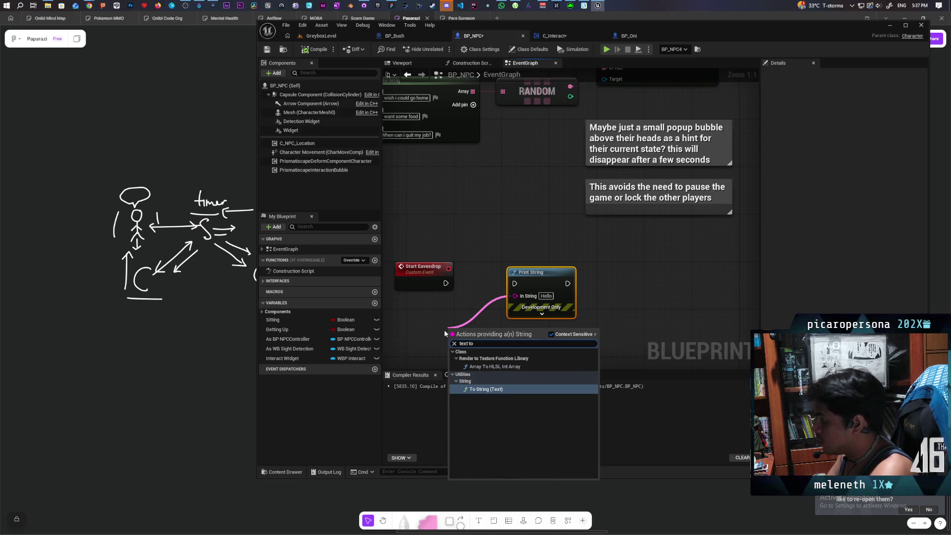
{"action": "key", "text": "Return"}
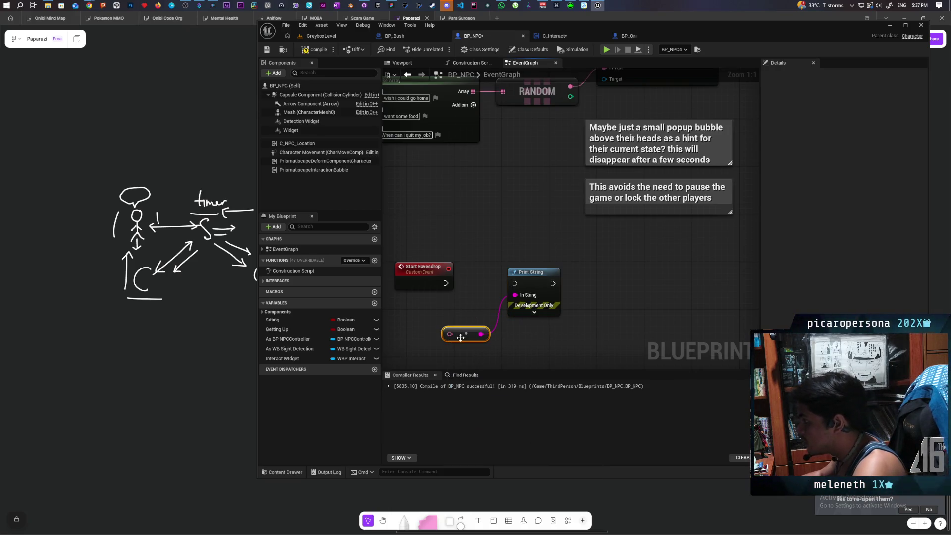
{"action": "mouse_move", "coordinate": [451, 335]}
{"action": "left_mouse_down"}
{"action": "mouse_move", "coordinate": [440, 277]}
{"action": "mouse_move", "coordinate": [516, 284]}
{"action": "left_mouse_up"}
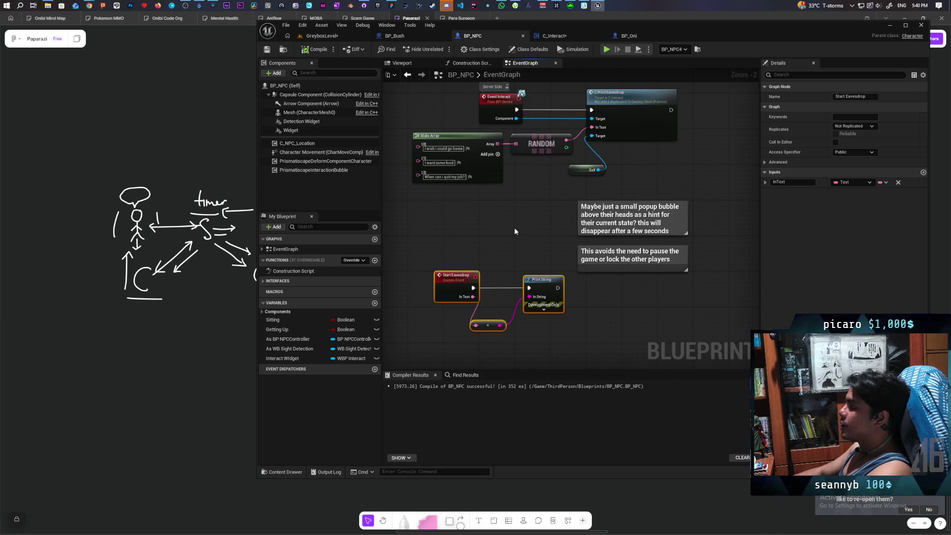
Cut the Create Widget and Add to Viewport nodes from C_Interact's graph, then return to BP_NPC
{"action": "left_click", "coordinate": [407, 37]}
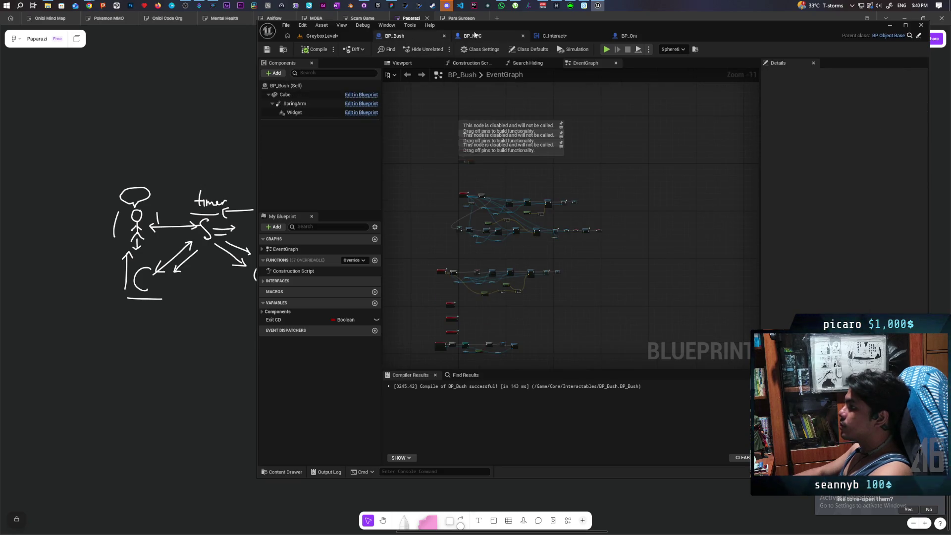
{"action": "left_click", "coordinate": [474, 36]}
{"action": "left_click", "coordinate": [554, 36]}
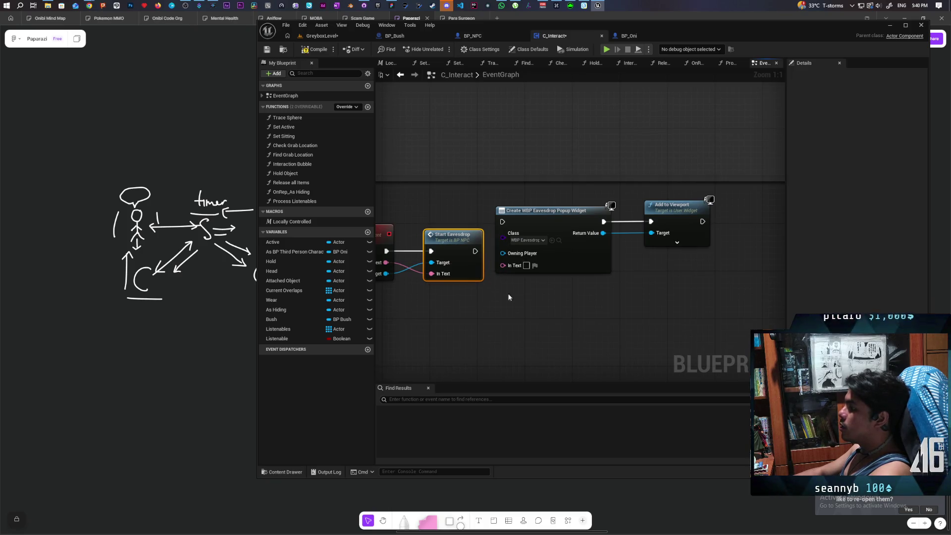
{"action": "left_click_drag", "start_coordinate": [600, 275], "coordinate": [704, 233]}
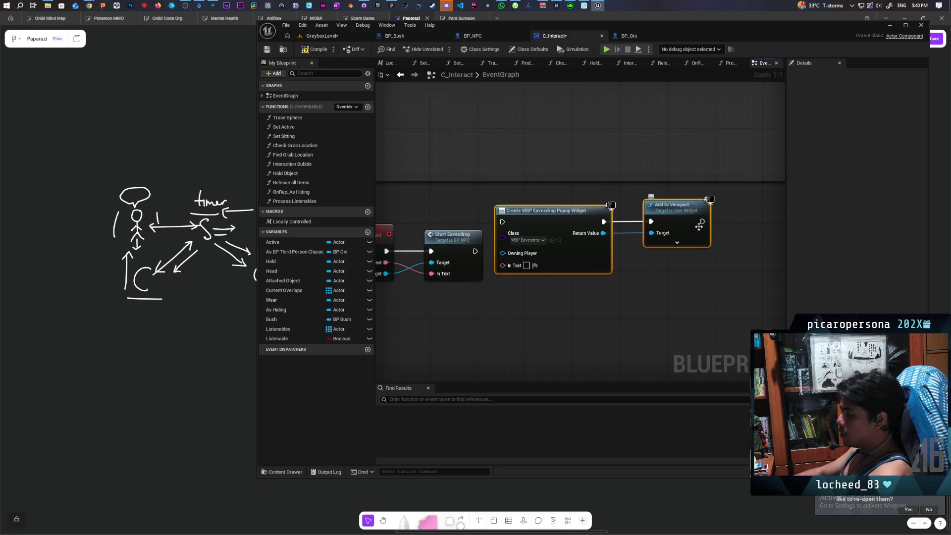
{"action": "key", "text": "Delete"}
{"action": "left_click", "coordinate": [488, 37]}
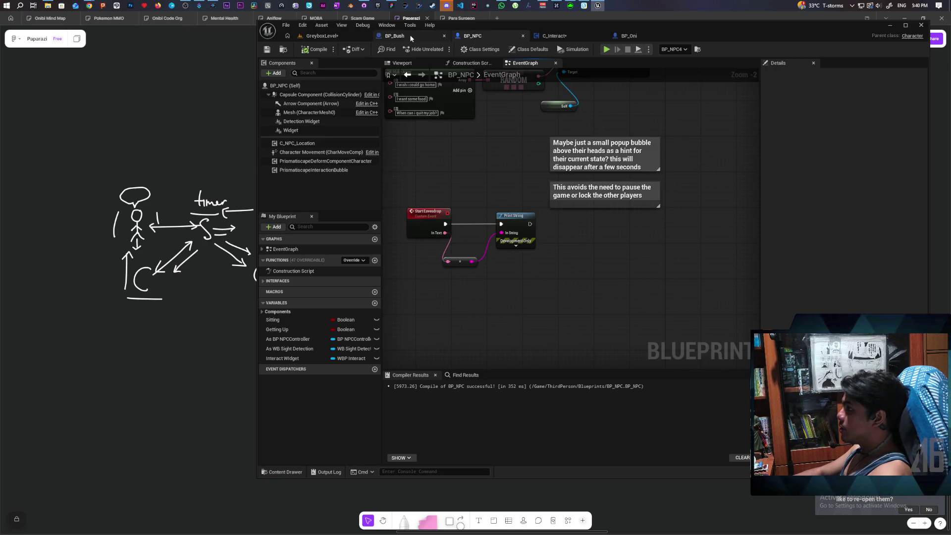
{"action": "left_click", "coordinate": [548, 36]}
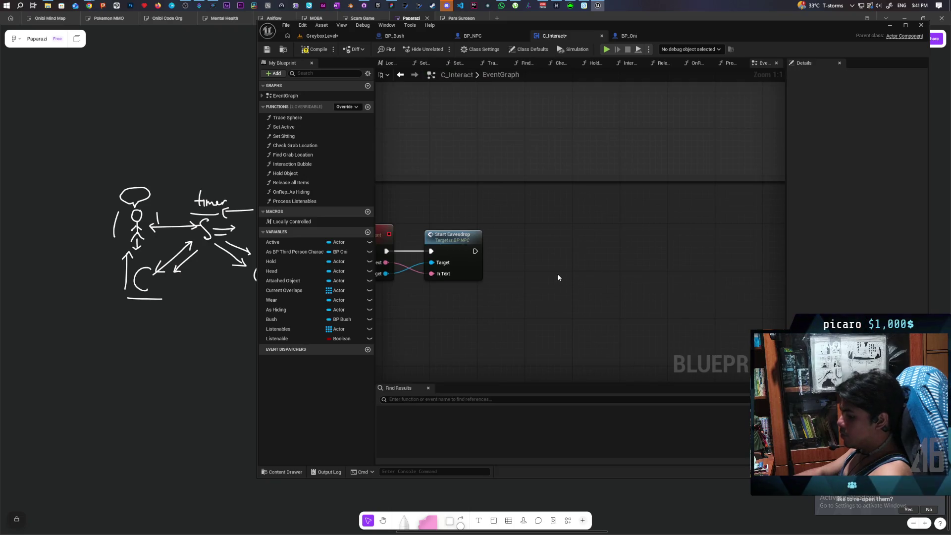
{"action": "key", "text": "ctrl+z"}
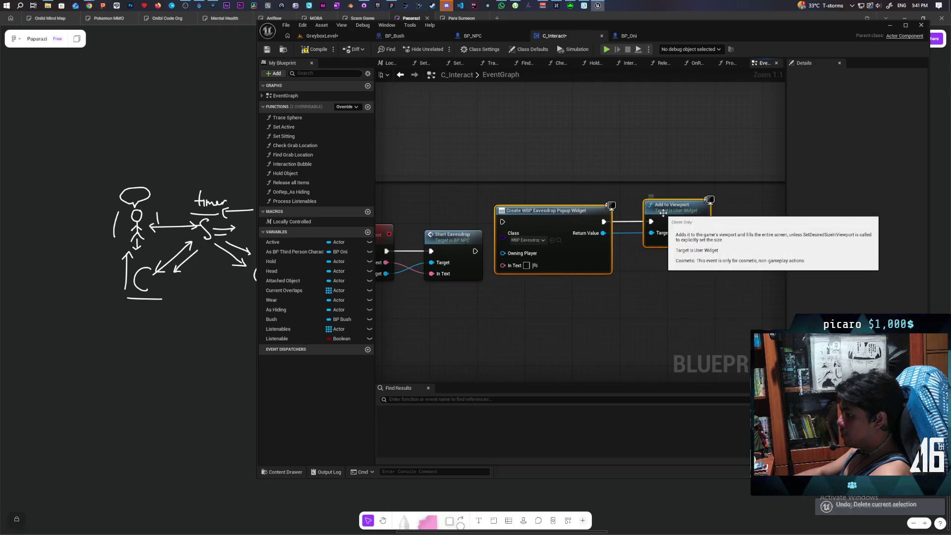
{"action": "key", "text": "Delete"}
{"action": "left_click", "coordinate": [473, 36]}
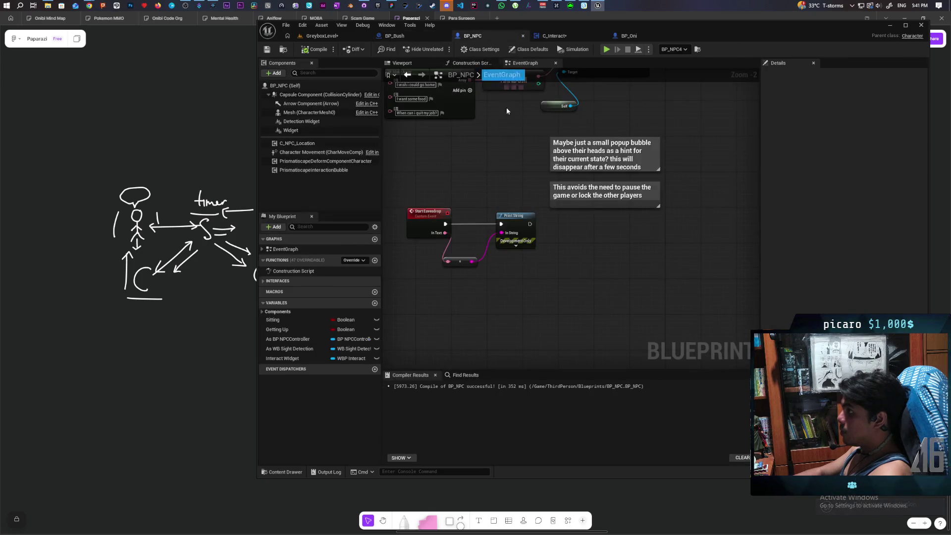
Paste the popup nodes into BP_NPC, delete Print String, and wire Start Eavesdrop's exec and In Text into Create Widget
{"action": "key", "text": "ctrl+z"}
{"action": "scroll", "coordinate": [539, 242], "scroll_direction": "up", "scroll_amount": 2}
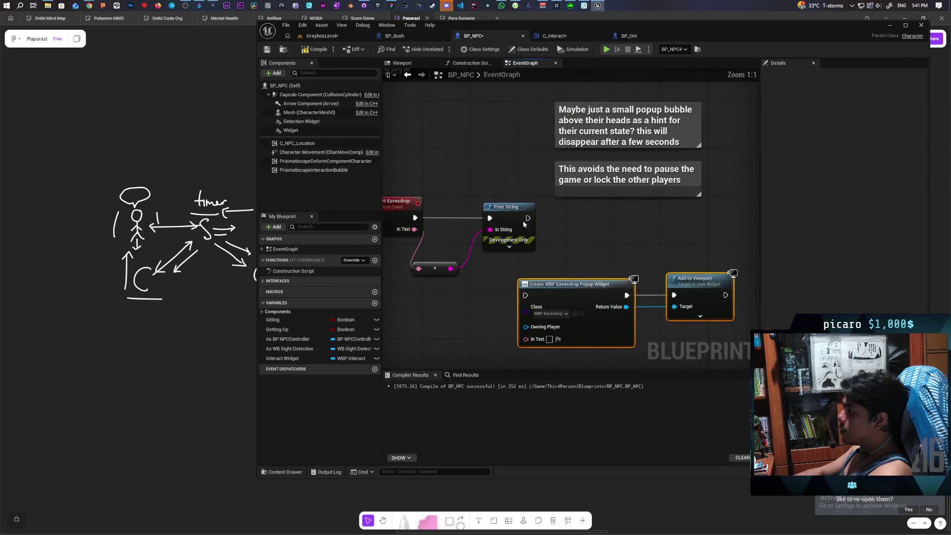
{"action": "left_click", "coordinate": [528, 218]}
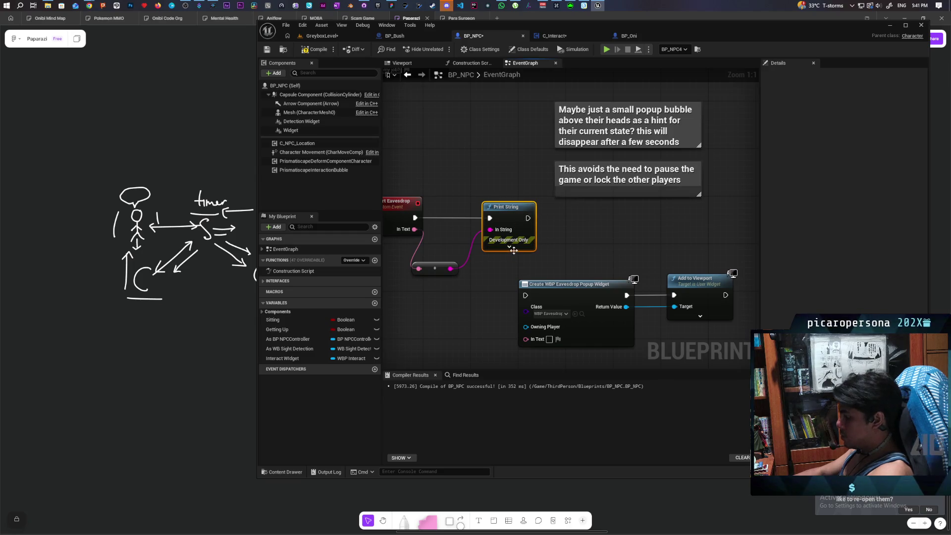
{"action": "key", "text": "Delete"}
{"action": "left_click_drag", "start_coordinate": [415, 218], "coordinate": [525, 296]}
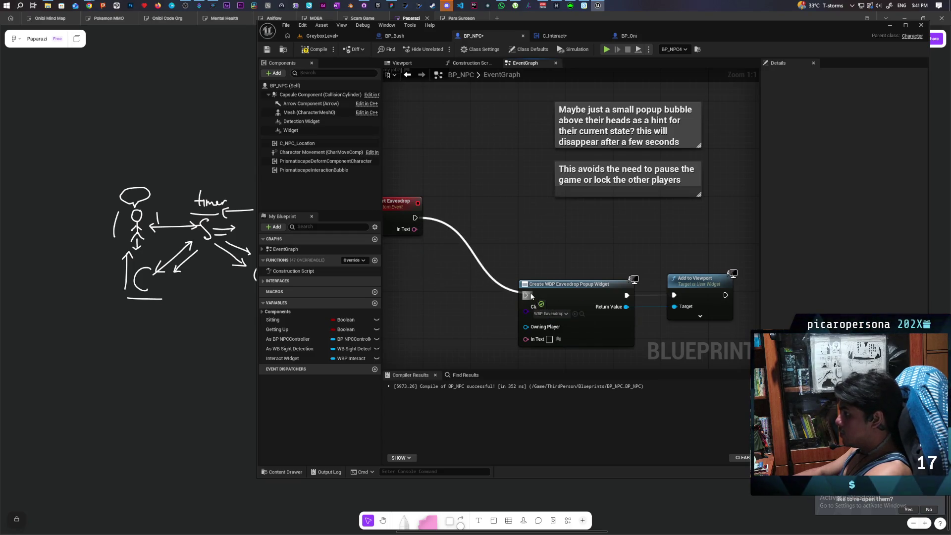
{"action": "left_click_drag", "start_coordinate": [415, 228], "coordinate": [526, 339]}
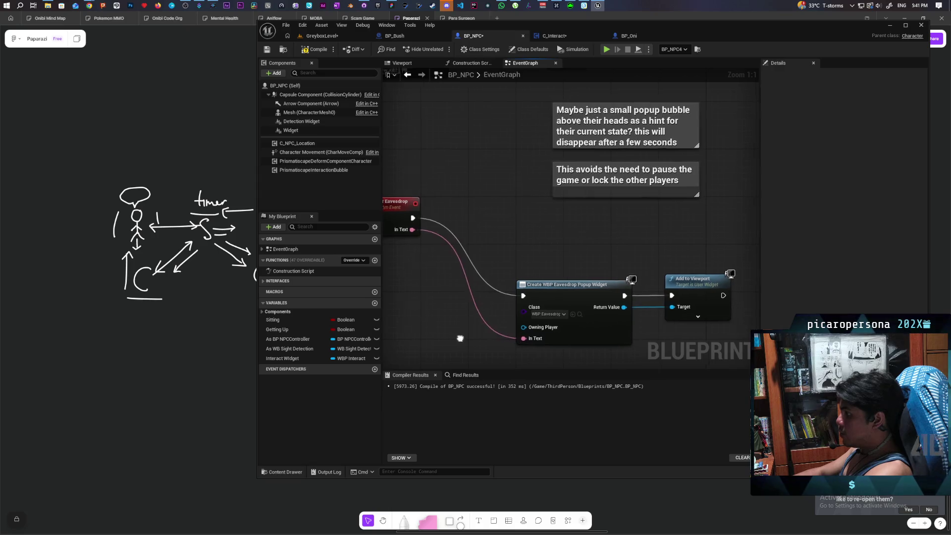
{"action": "mouse_move", "coordinate": [478, 199]}
{"action": "left_mouse_down"}
{"action": "mouse_move", "coordinate": [484, 282]}
{"action": "mouse_move", "coordinate": [490, 273]}
{"action": "left_mouse_up"}
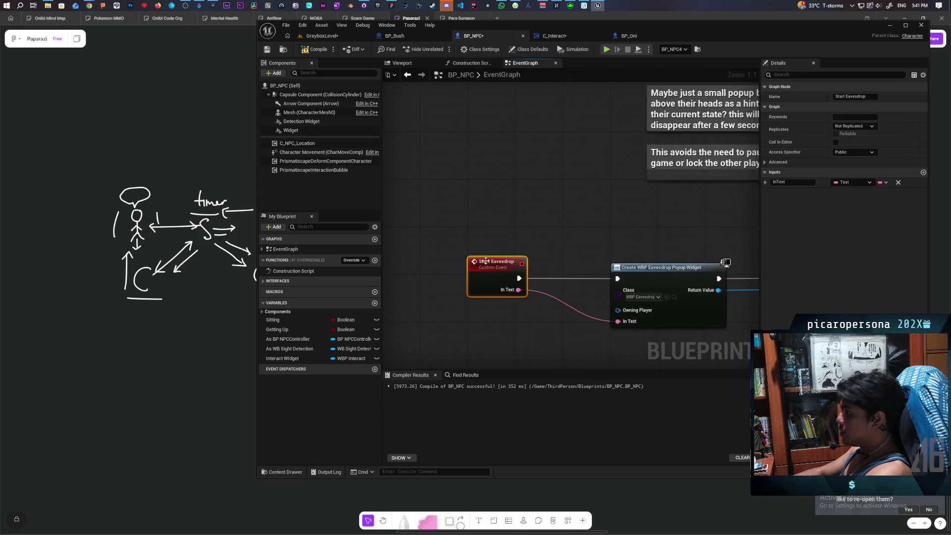
Compile and save BP_NPC along with the level
{"action": "left_click", "coordinate": [322, 52]}
{"action": "key", "text": "ctrl+s"}
{"action": "left_click", "coordinate": [325, 33]}
Play-test in multiplayer on GreyboxLevel, eavesdropping on NPCs with F from both players, then stop
{"action": "left_click", "coordinate": [442, 50]}
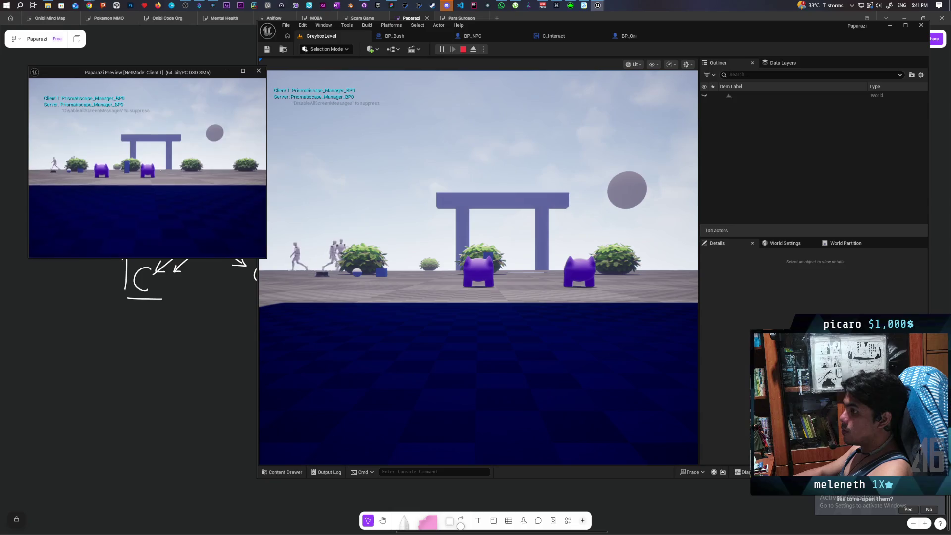
{"action": "key", "text": "w"}
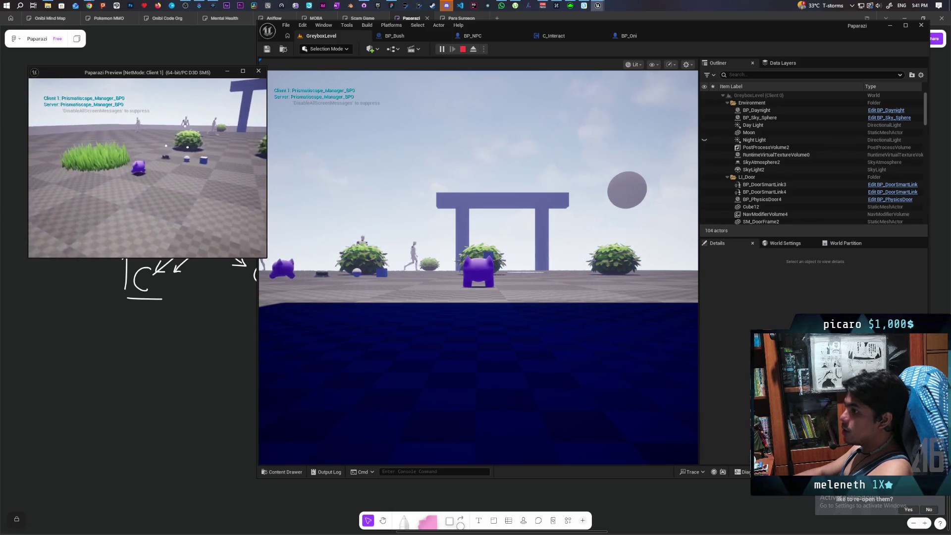
{"action": "key", "text": "f"}
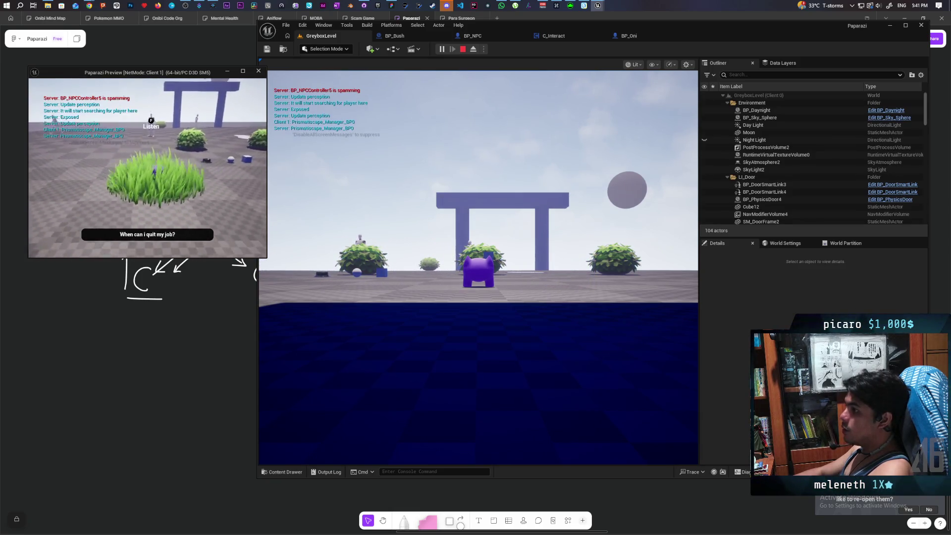
{"action": "left_click", "coordinate": [297, 223]}
{"action": "key", "text": "f"}
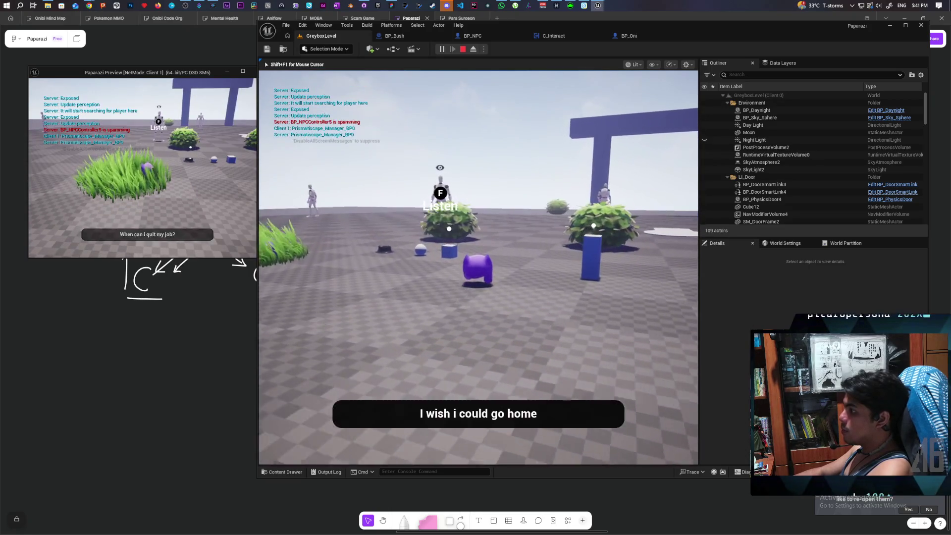
{"action": "key", "text": "Escape"}
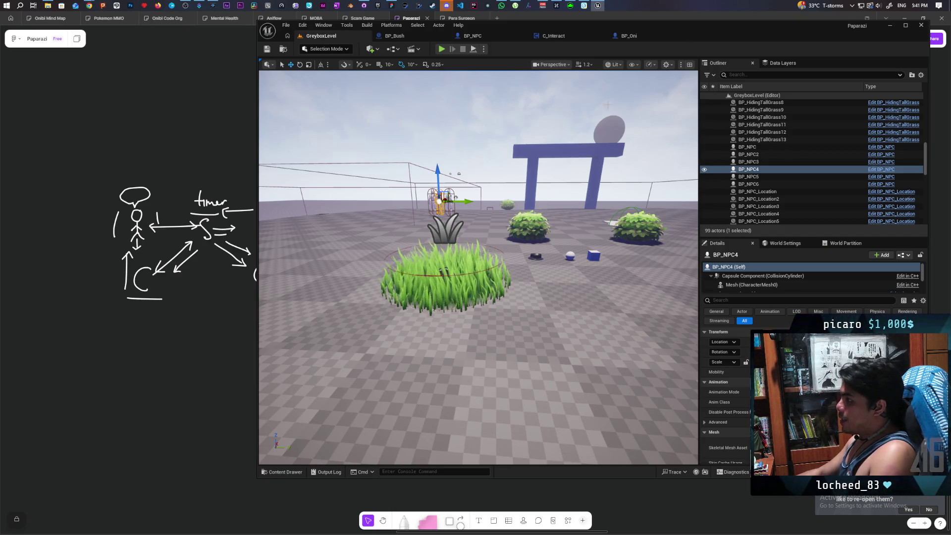
Locate the WBP_EavesdropPopup asset from BP_NPC's graph and open it in the widget designer
{"action": "left_click", "coordinate": [394, 37]}
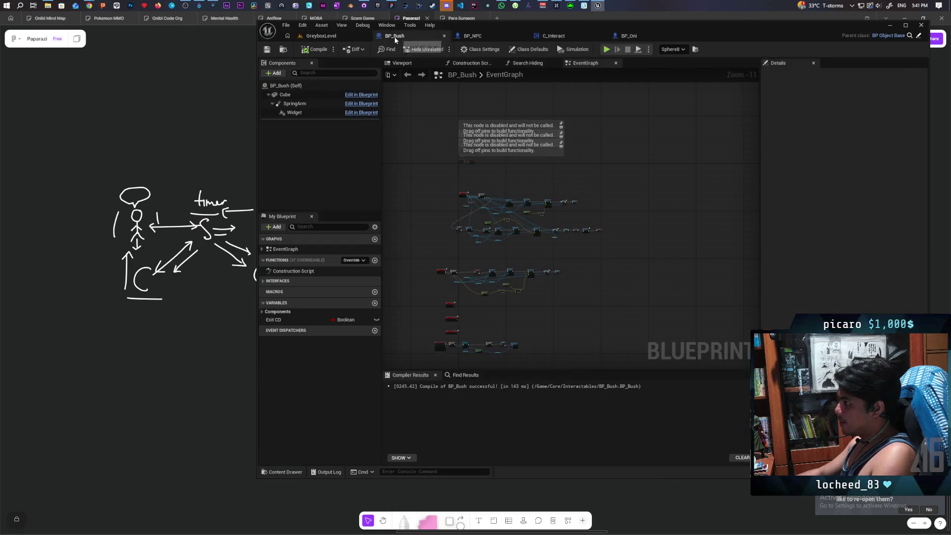
{"action": "left_click", "coordinate": [495, 37]}
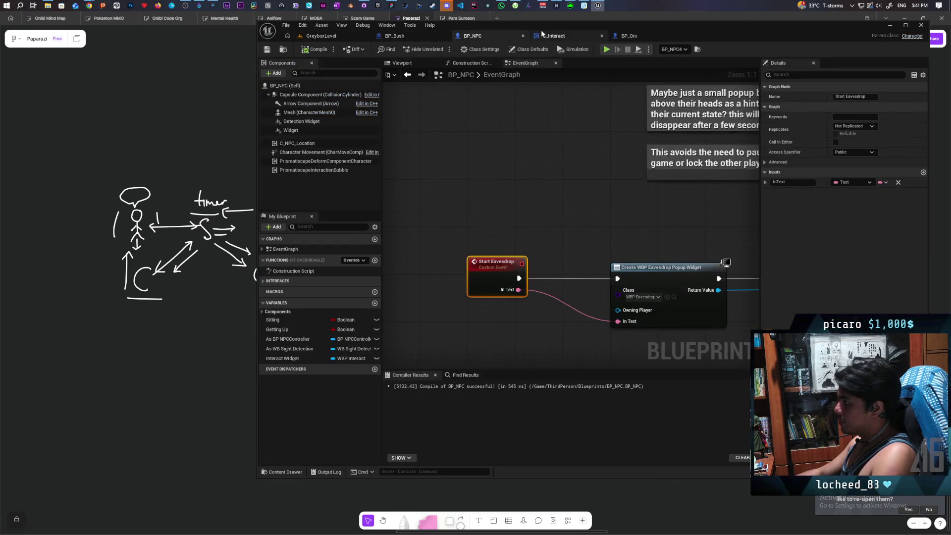
{"action": "left_click", "coordinate": [560, 36]}
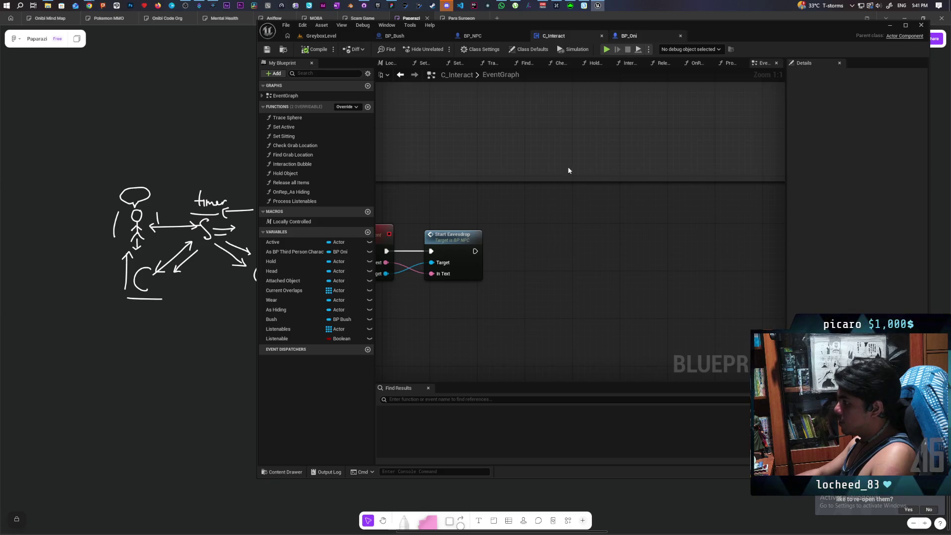
{"action": "key", "text": "ctrl+Tab"}
{"action": "left_click", "coordinate": [547, 37]}
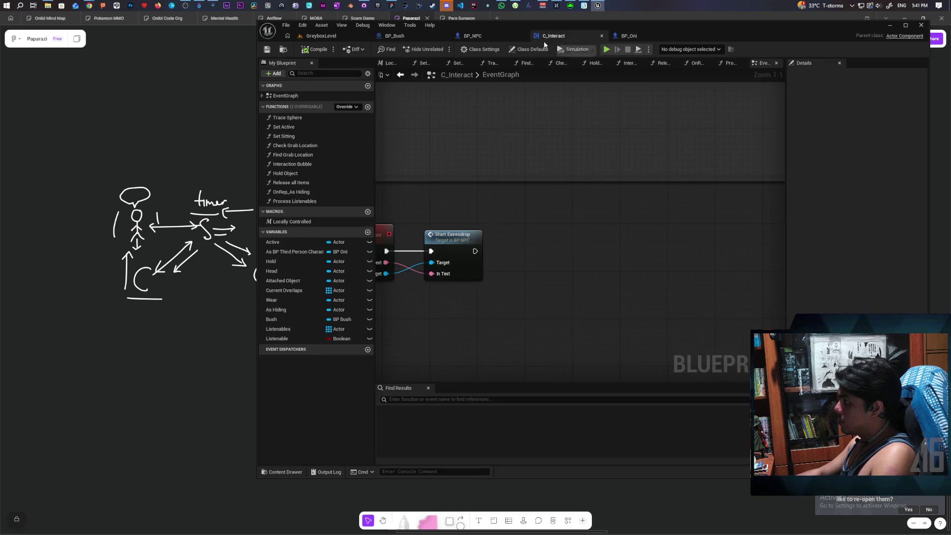
{"action": "left_click", "coordinate": [486, 34]}
{"action": "scroll", "coordinate": [544, 144], "scroll_direction": "down", "scroll_amount": 3}
{"action": "scroll", "coordinate": [580, 193], "scroll_direction": "up", "scroll_amount": 5}
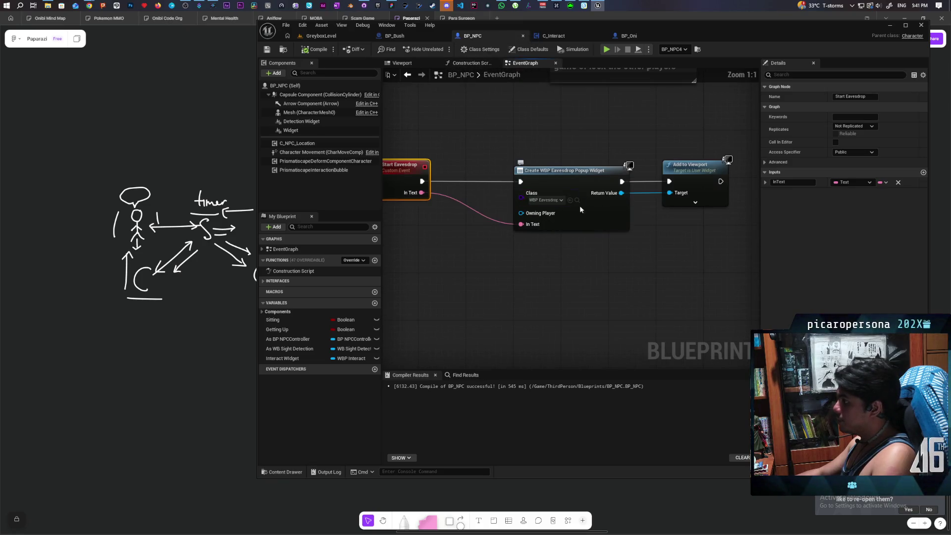
{"action": "left_click", "coordinate": [577, 200]}
{"action": "double_click", "coordinate": [373, 389]}
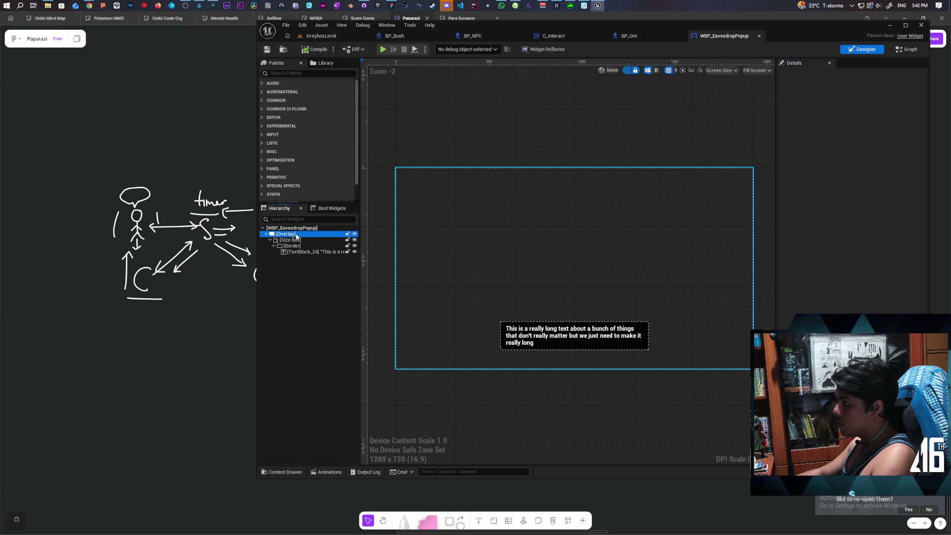
Replace the Size Box in the hierarchy with its child
{"action": "left_click", "coordinate": [296, 235]}
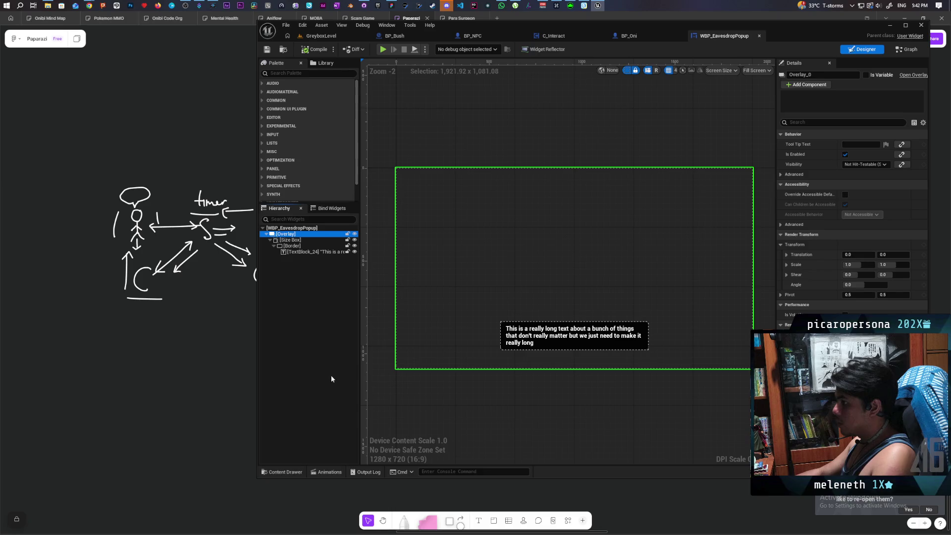
{"action": "left_click", "coordinate": [288, 246]}
{"action": "left_click", "coordinate": [294, 240]}
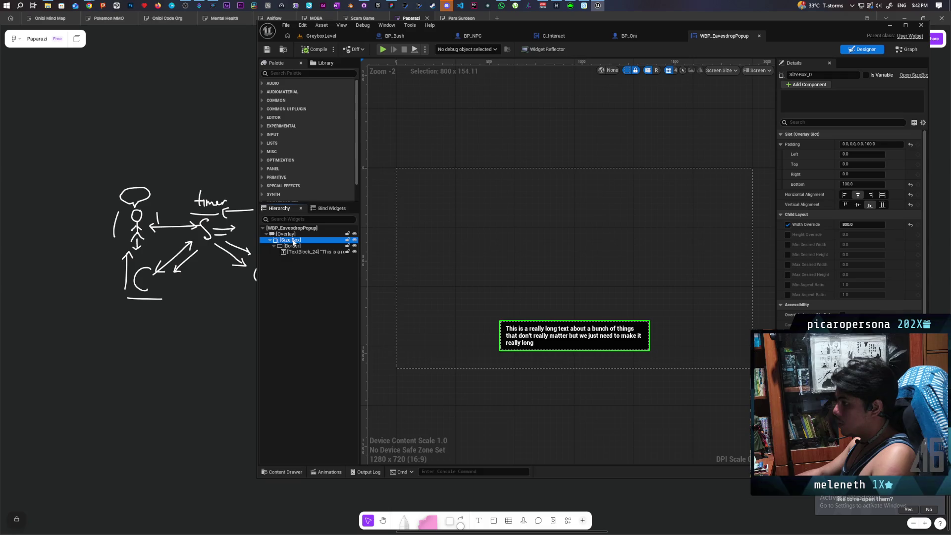
{"action": "right_click", "coordinate": [293, 242]}
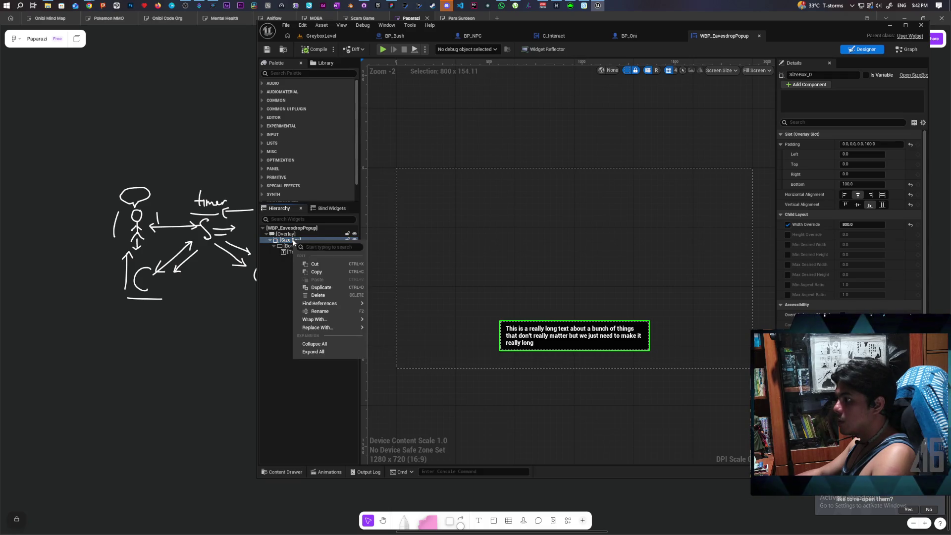
{"action": "mouse_move", "coordinate": [337, 327]}
{"action": "left_click", "coordinate": [396, 348]}
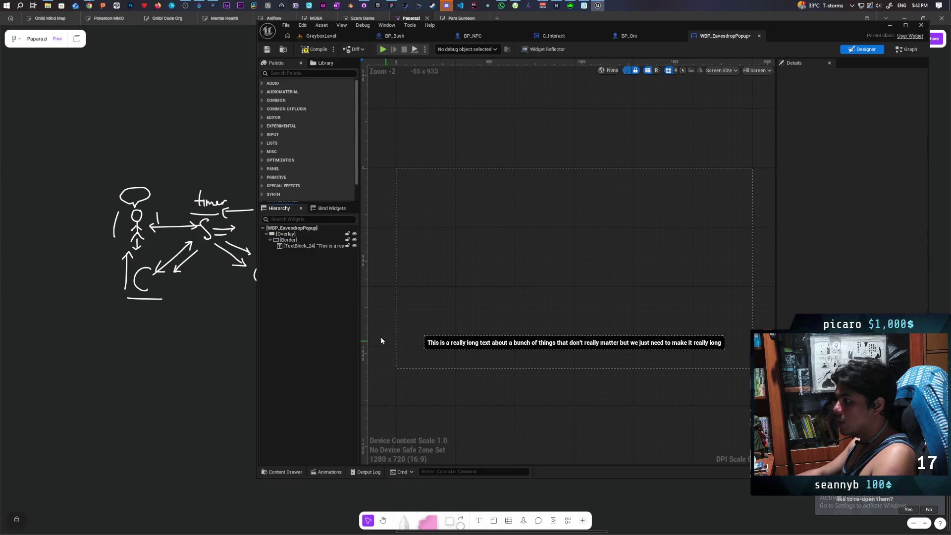
Replace the Overlay with its child Border and preview the widget at desired size
{"action": "left_click", "coordinate": [287, 235]}
{"action": "right_click", "coordinate": [288, 237]}
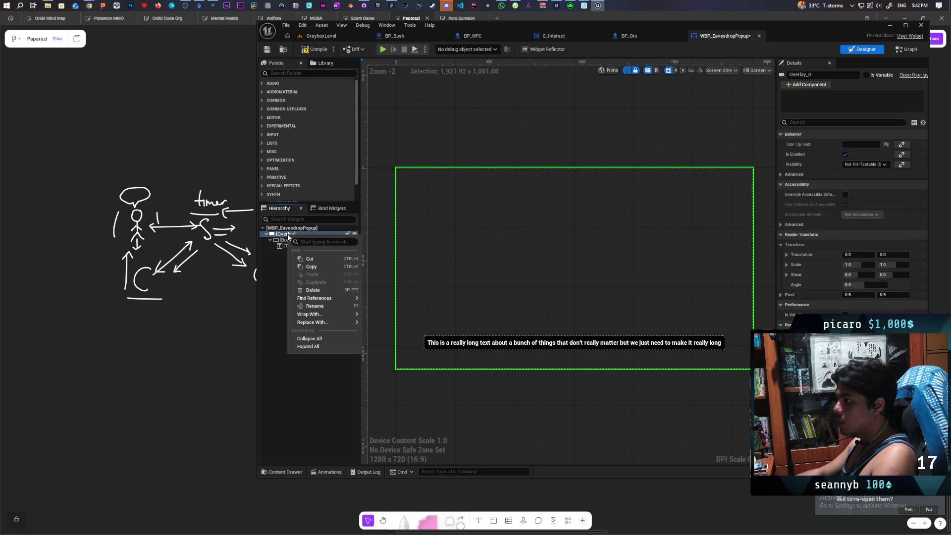
{"action": "mouse_move", "coordinate": [337, 314]}
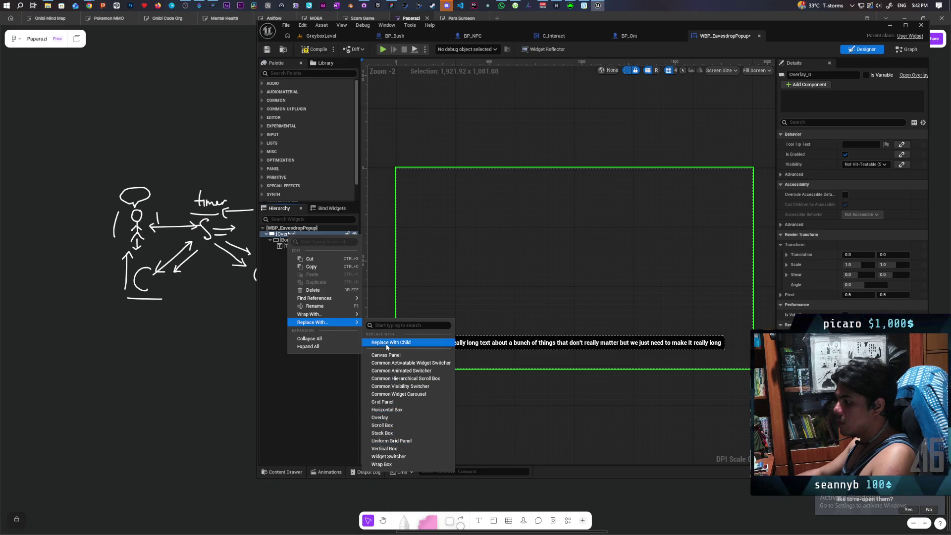
{"action": "left_click", "coordinate": [389, 342]}
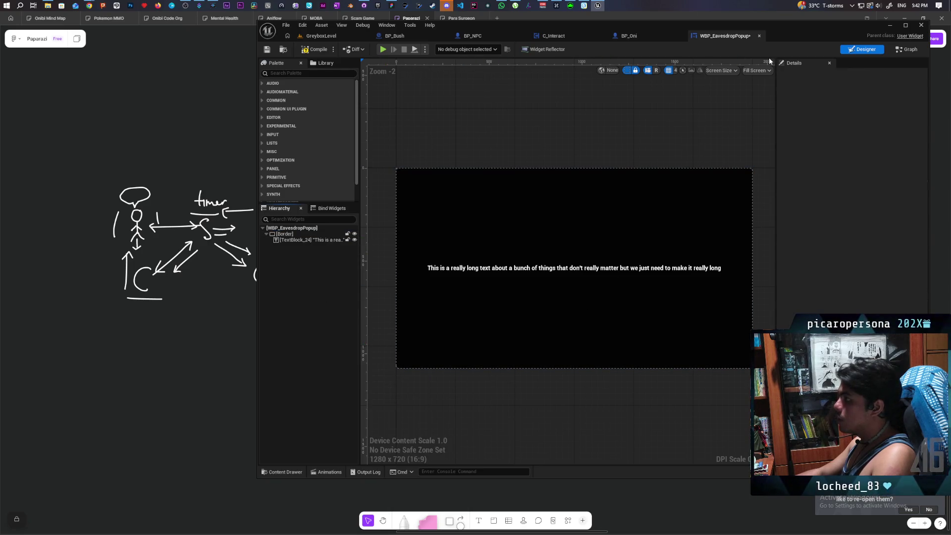
{"action": "left_click", "coordinate": [757, 71]}
{"action": "left_click", "coordinate": [765, 108]}
Restore the Size Box and give it an 800 Max Desired Width with Width Override off
{"action": "scroll", "coordinate": [602, 244], "scroll_direction": "down", "scroll_amount": 5}
{"action": "scroll", "coordinate": [603, 243], "scroll_direction": "up", "scroll_amount": 3}
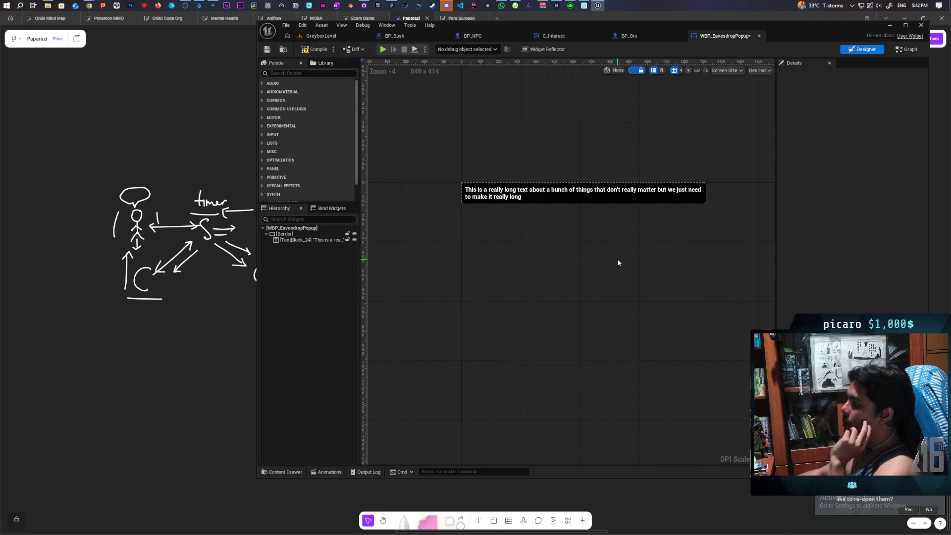
{"action": "key", "text": "ctrl+z"}
{"action": "left_click", "coordinate": [297, 240]}
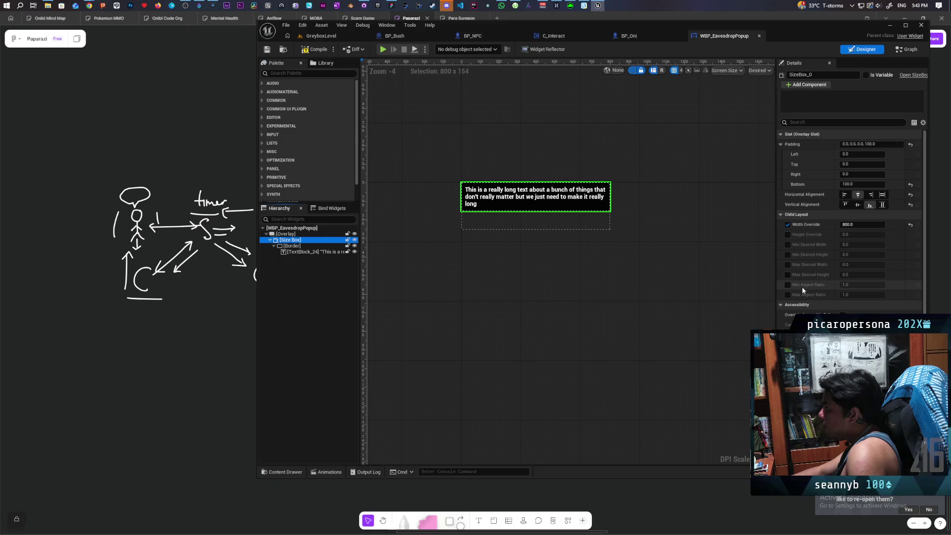
{"action": "left_click", "coordinate": [787, 265]}
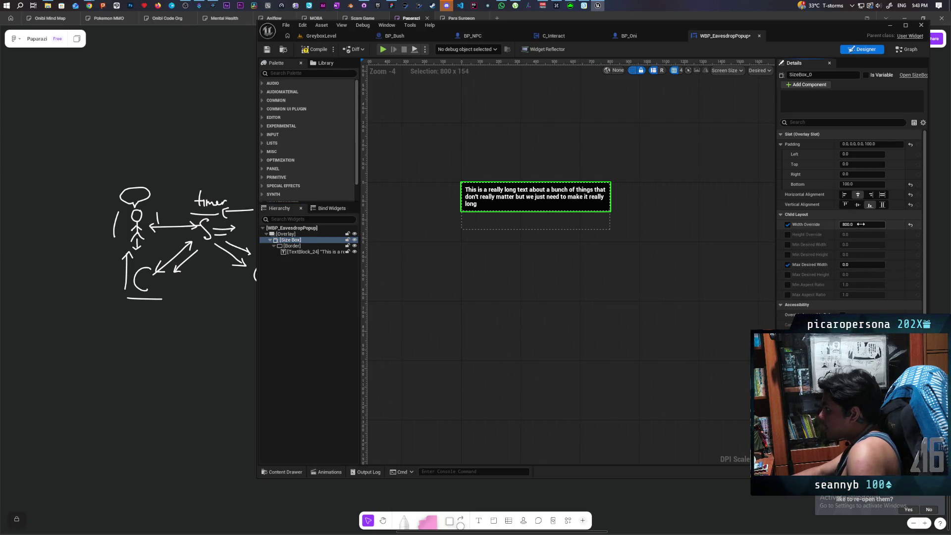
{"action": "left_click_drag", "start_coordinate": [860, 224], "coordinate": [842, 225]}
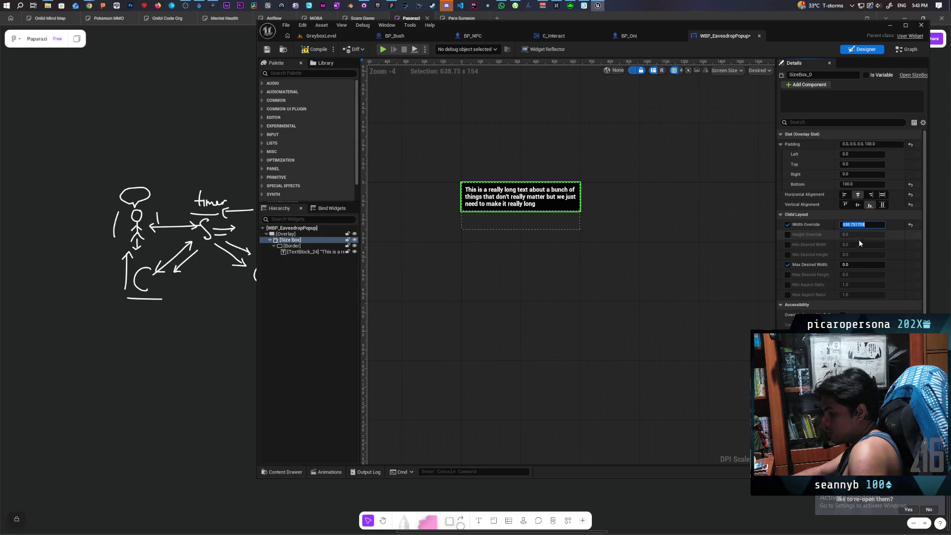
{"action": "type", "text": "800"}
{"action": "key", "text": "Return"}
{"action": "left_click", "coordinate": [787, 225]}
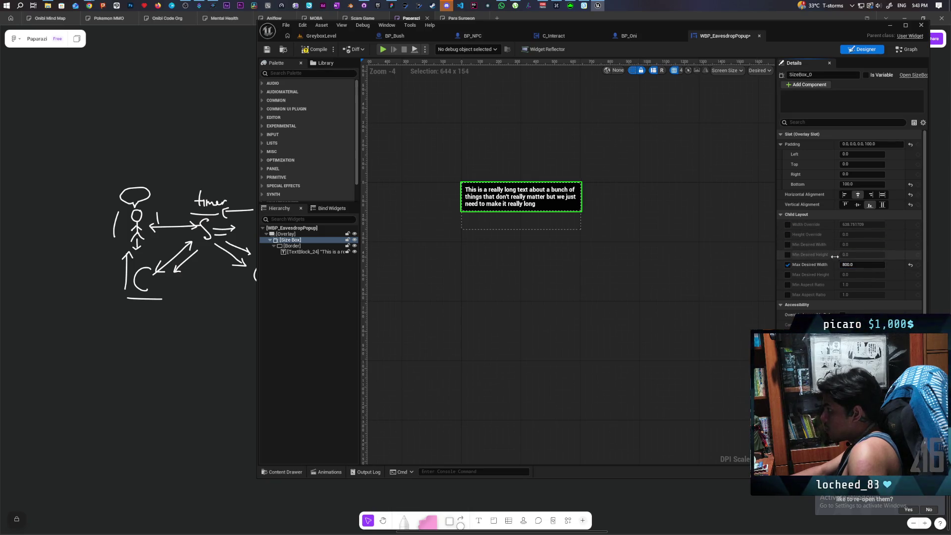
Replace the Overlay with its child, keeping the Size Box as root, and compile
{"action": "right_click", "coordinate": [292, 234]}
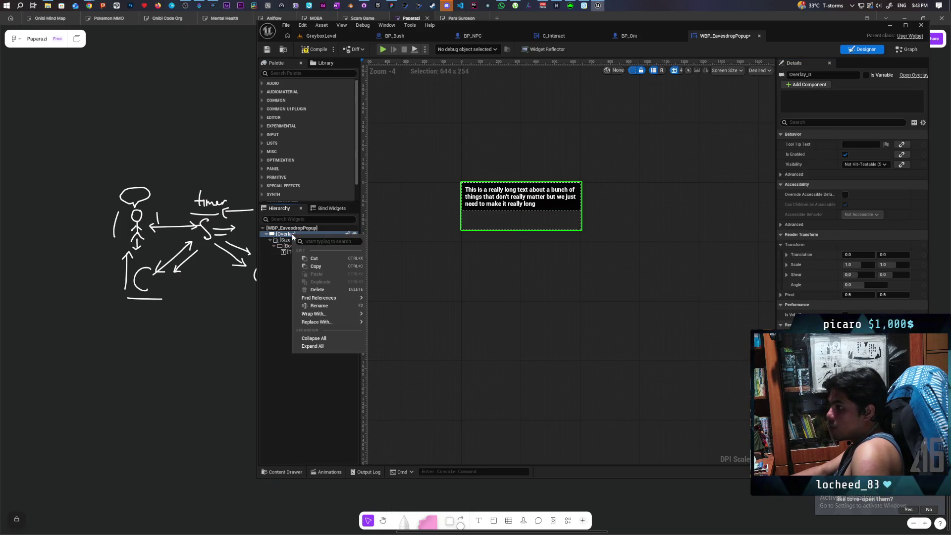
{"action": "mouse_move", "coordinate": [353, 322]}
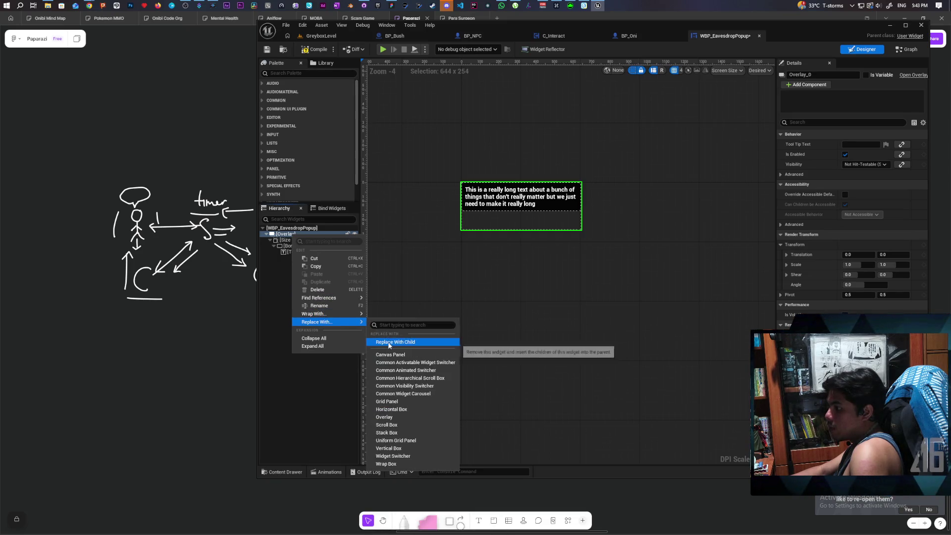
{"action": "left_click", "coordinate": [389, 342]}
{"action": "left_click", "coordinate": [315, 49]}
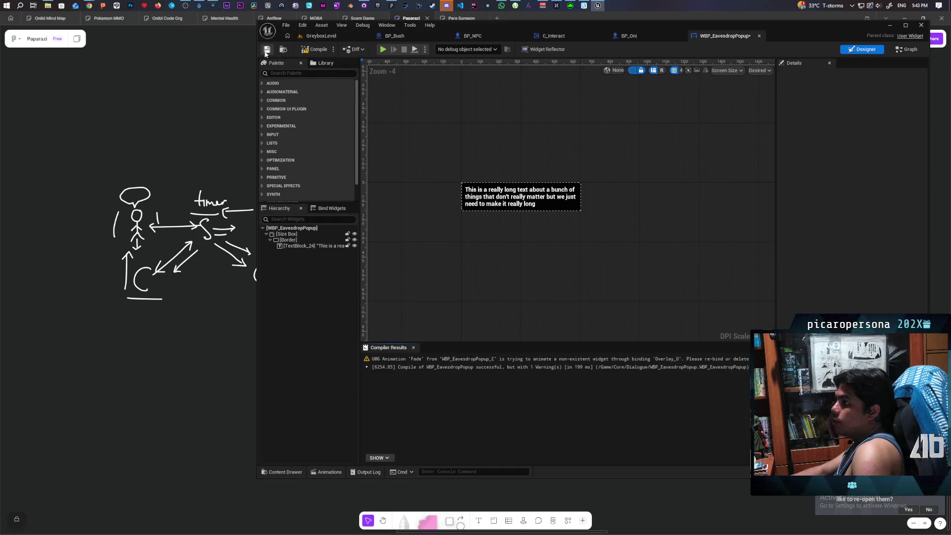
Save the popup and rebind the Fade animation's missing track to the Size Box
{"action": "left_click", "coordinate": [266, 53]}
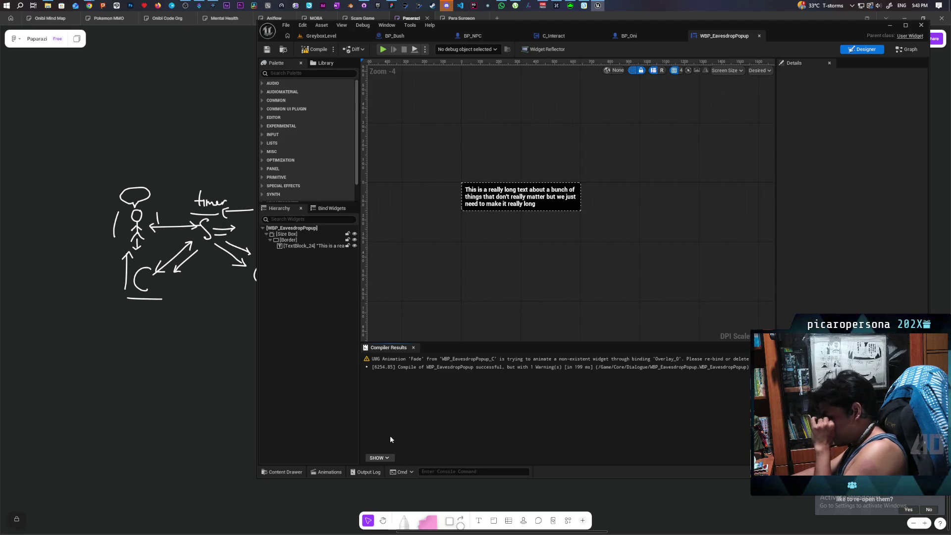
{"action": "left_click", "coordinate": [335, 474]}
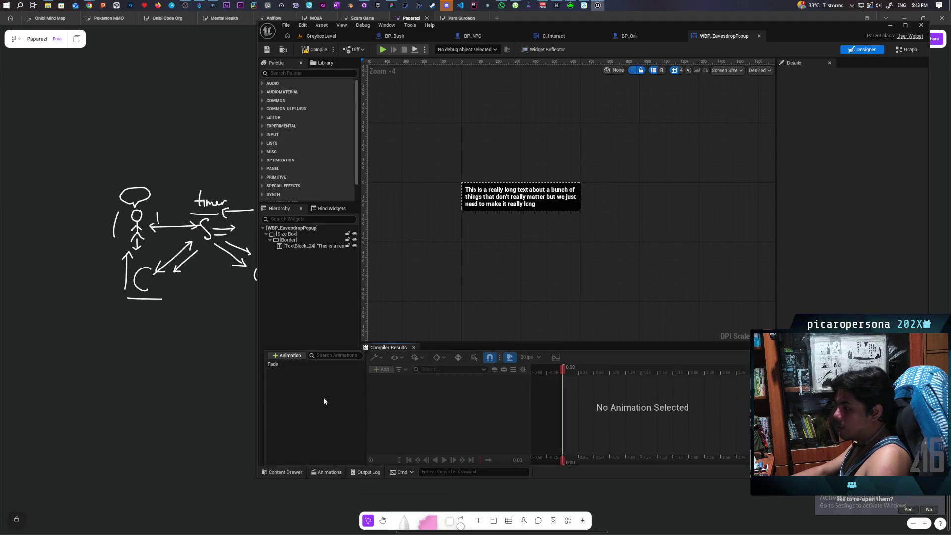
{"action": "left_click", "coordinate": [287, 365]}
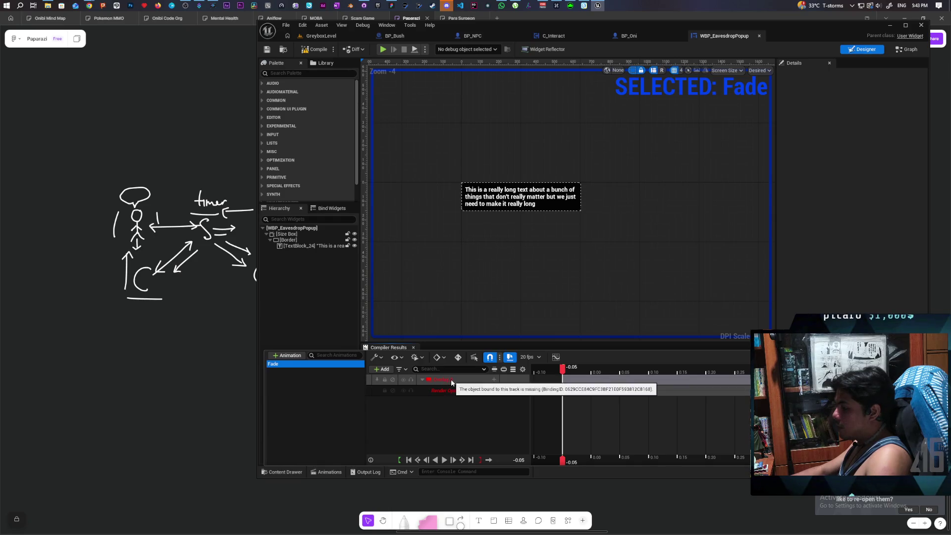
{"action": "left_click", "coordinate": [327, 471]}
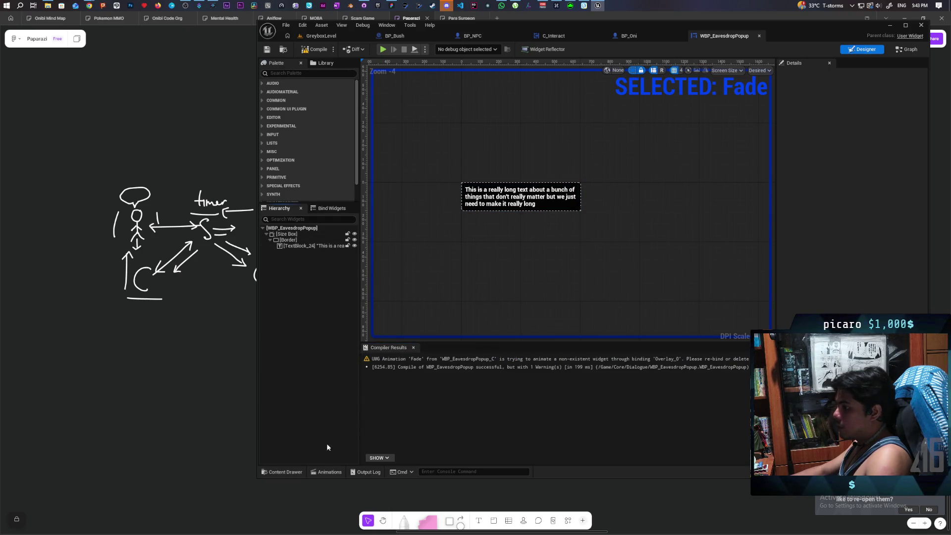
{"action": "left_click", "coordinate": [287, 234]}
{"action": "left_click", "coordinate": [312, 472]}
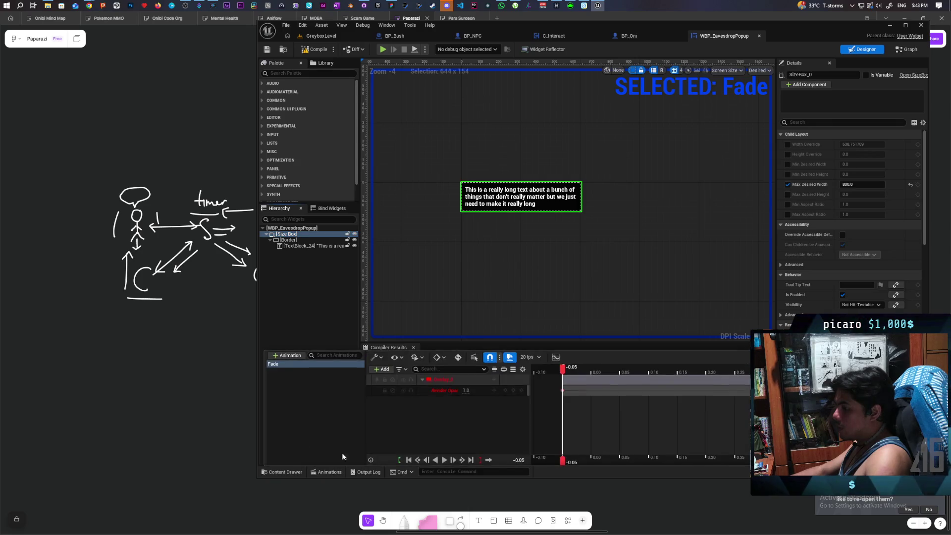
{"action": "right_click", "coordinate": [451, 380]}
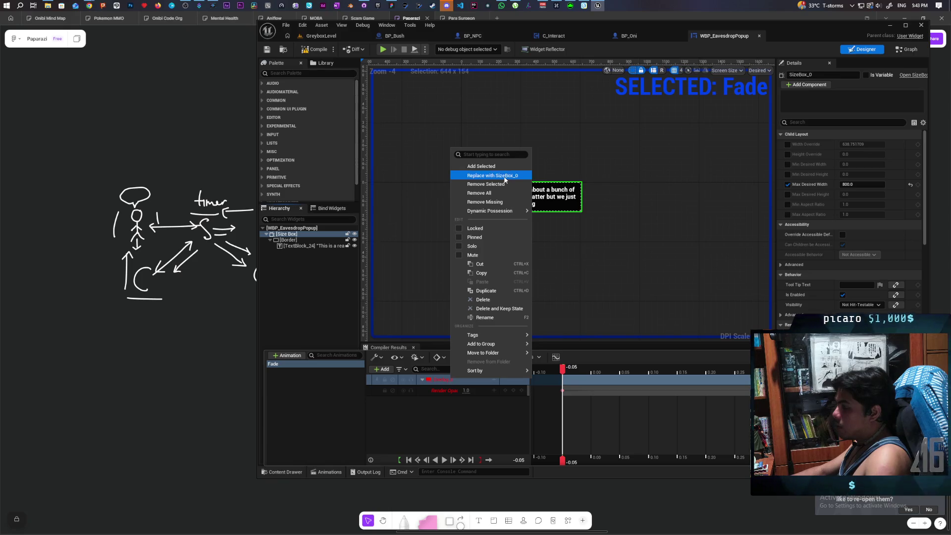
{"action": "left_click", "coordinate": [505, 176]}
Recompile the popup, check the Border's settings, and return to BP_NPC
{"action": "left_click", "coordinate": [317, 49]}
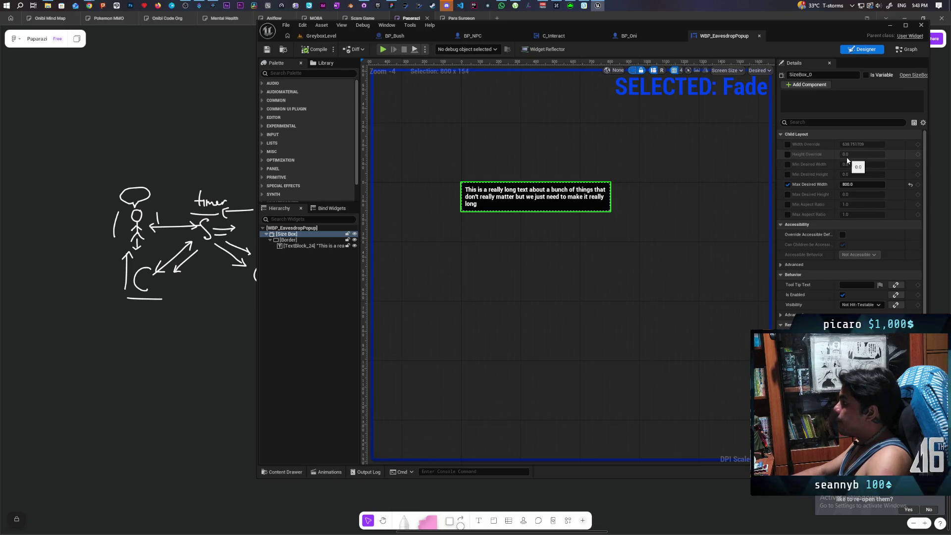
{"action": "left_click", "coordinate": [290, 240]}
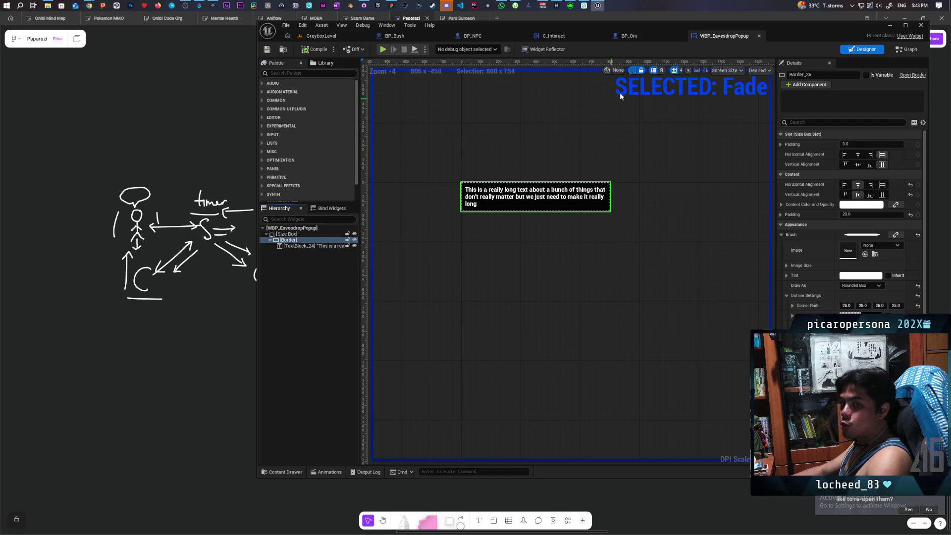
{"action": "left_click", "coordinate": [473, 37]}
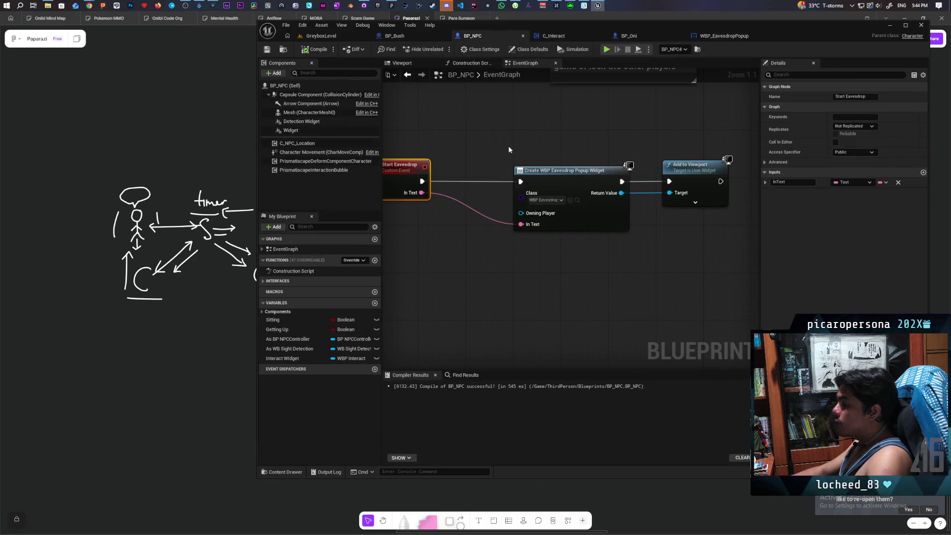
Duplicate BP_NPC's Widget component and name the copy Eavesdrop Widget
{"action": "left_click", "coordinate": [404, 62]}
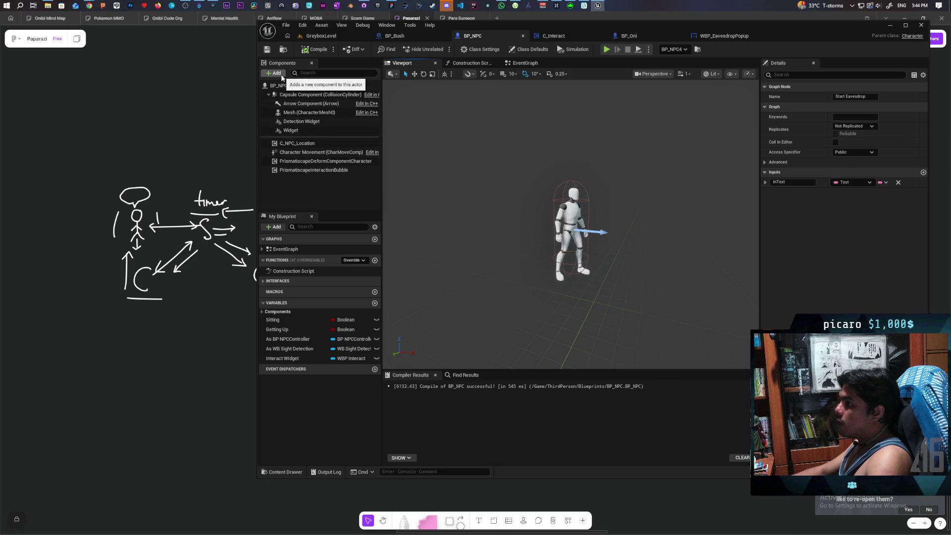
{"action": "left_click", "coordinate": [311, 124]}
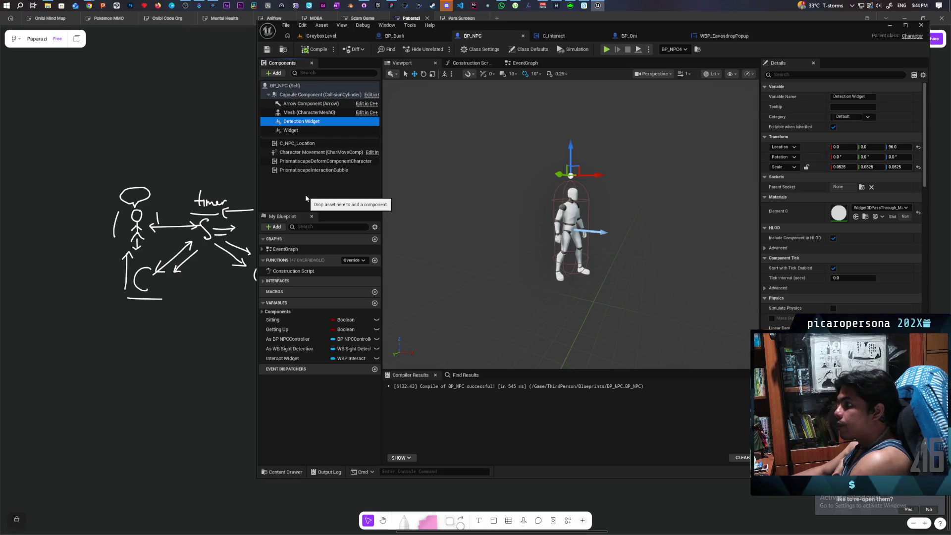
{"action": "left_click", "coordinate": [287, 130]}
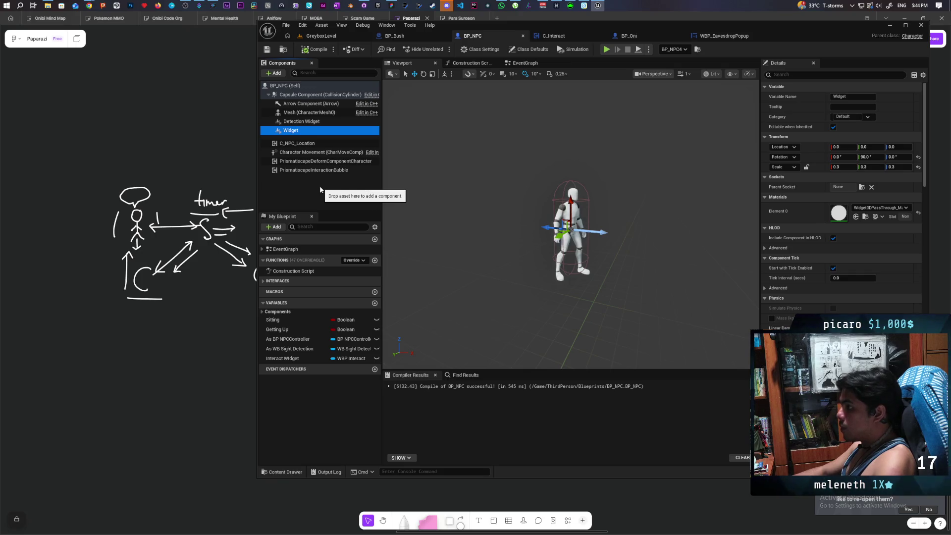
{"action": "key", "text": "ctrl+d"}
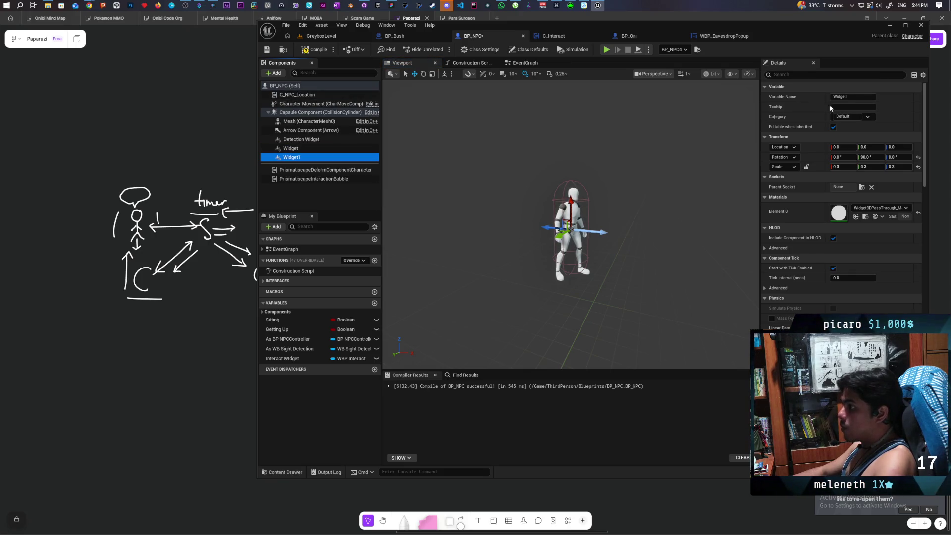
{"action": "left_click", "coordinate": [873, 98]}
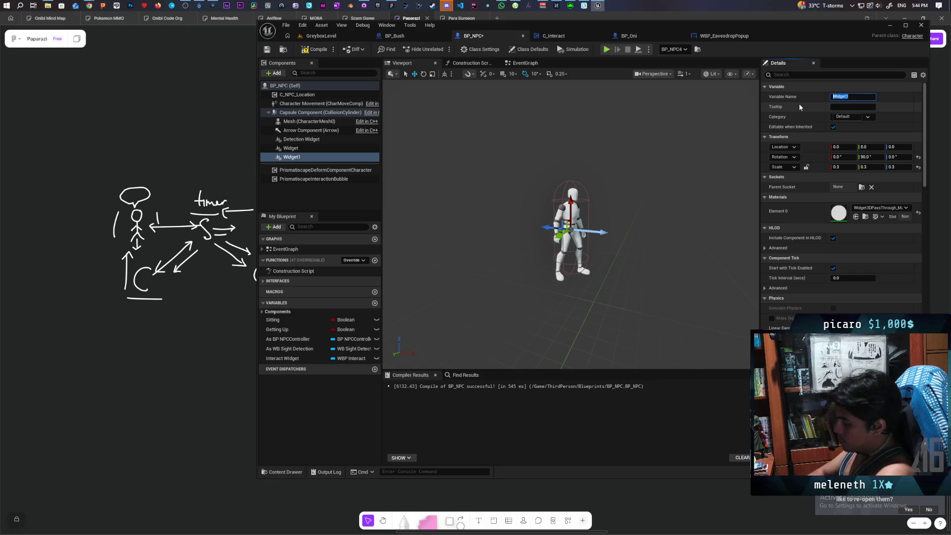
{"action": "type", "text": "Eavesdrop"}
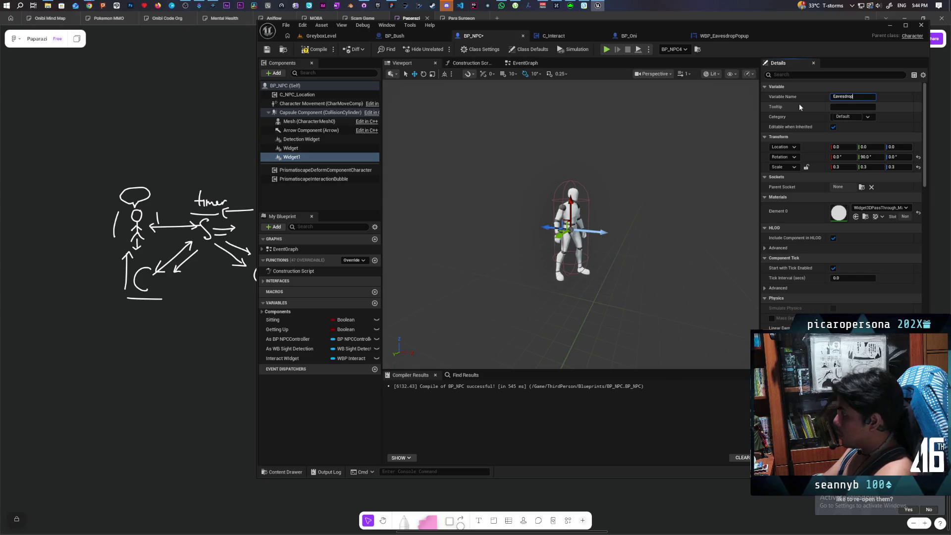
{"action": "type", "text": " Widget"}
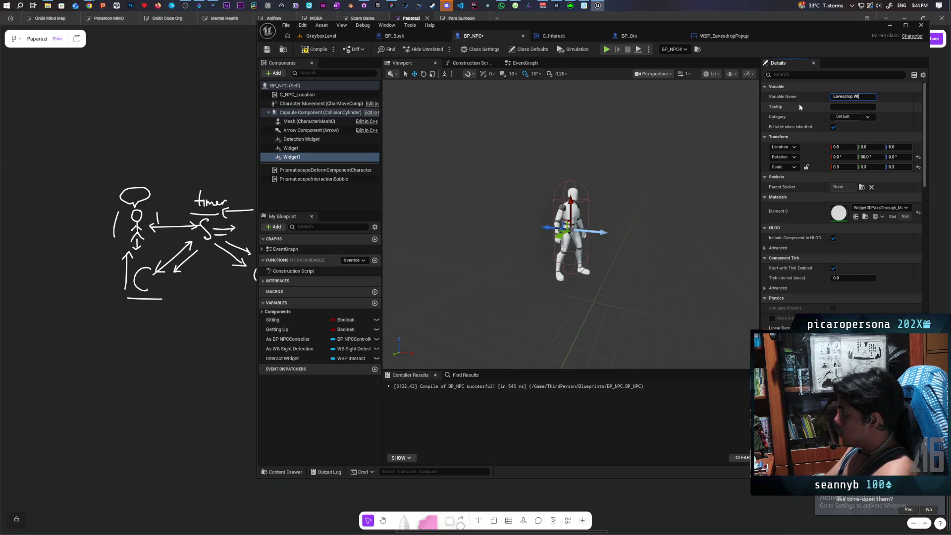
{"action": "key", "text": "Return"}
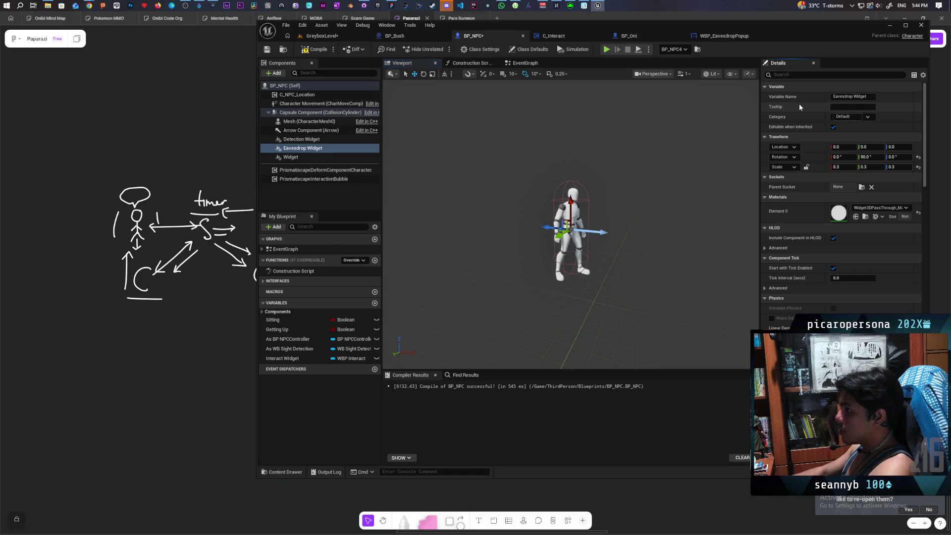
Raise Eavesdrop Widget above the NPC's head to Z 94.87, then save the blueprint and level
{"action": "left_click_drag", "start_coordinate": [569, 202], "coordinate": [571, 148]}
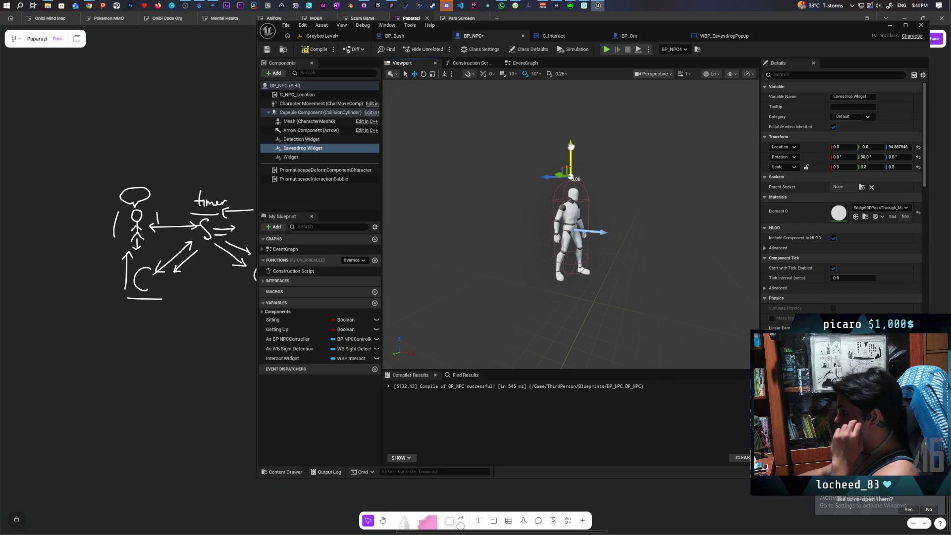
{"action": "key", "text": "ctrl+s"}
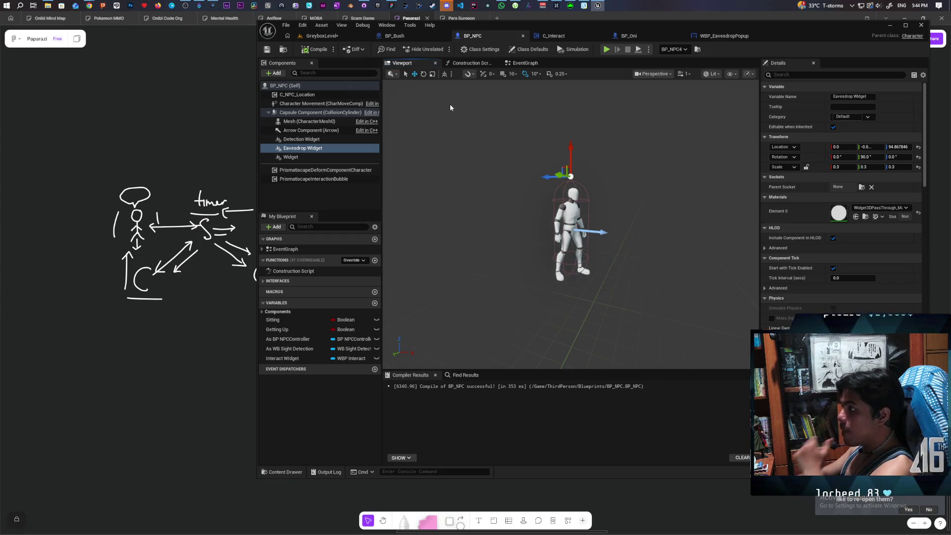
{"action": "key", "text": "ctrl+shift+s"}
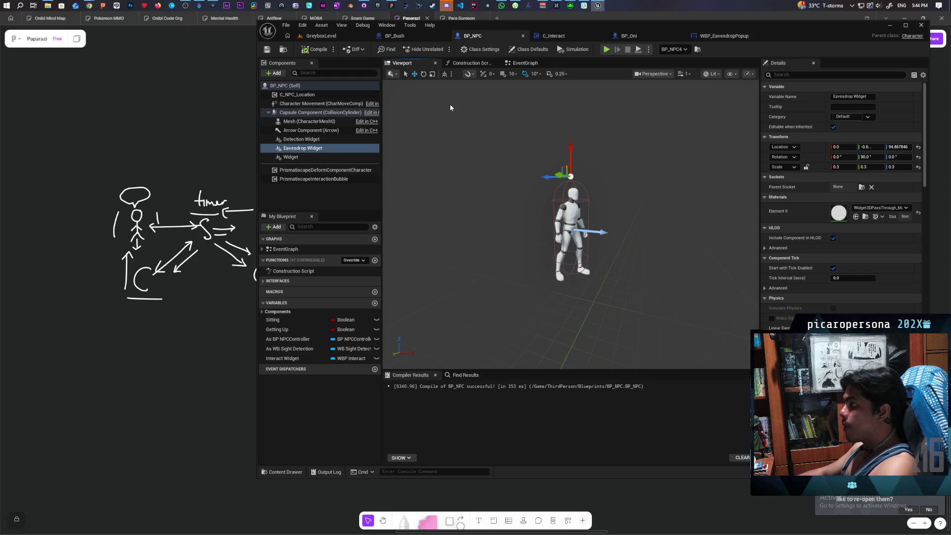
Cycle through the open editor tabs and return to BP_NPC's component view
{"action": "key", "text": "ctrl+Tab"}
{"action": "left_click", "coordinate": [284, 49]}
{"action": "left_click", "coordinate": [321, 36]}
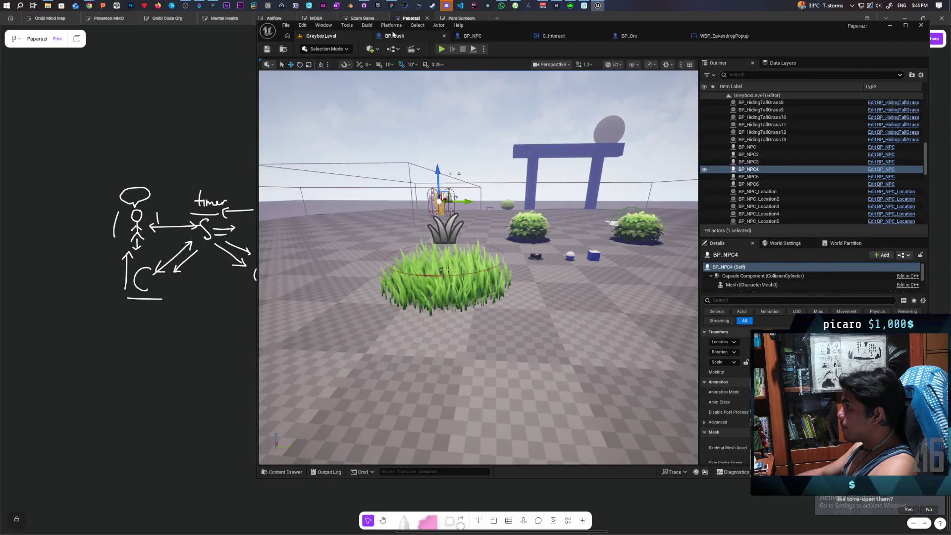
{"action": "left_click", "coordinate": [639, 37]}
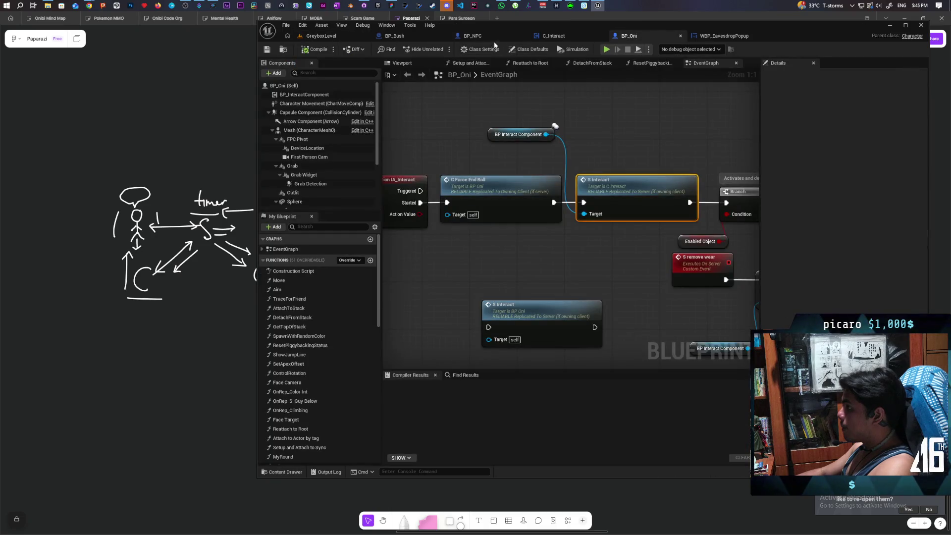
{"action": "left_click", "coordinate": [493, 36]}
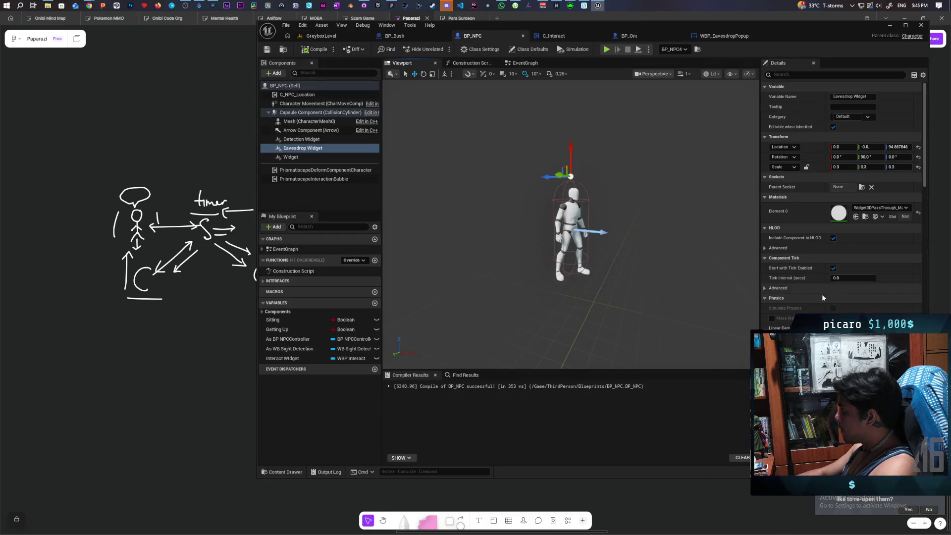
Review the Eavesdrop Widget's advanced tick and physics options in Details
{"action": "scroll", "coordinate": [823, 296], "scroll_direction": "down", "scroll_amount": 5}
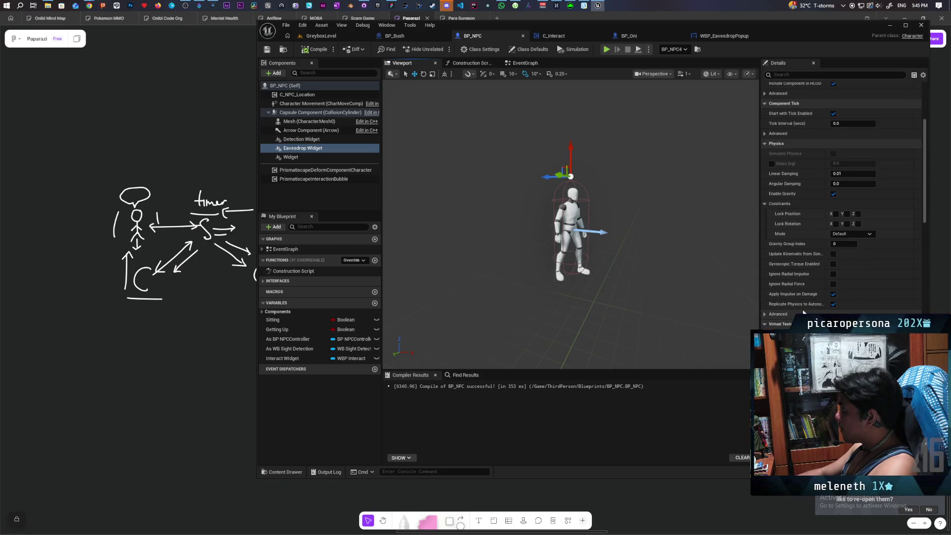
{"action": "left_click", "coordinate": [765, 133]}
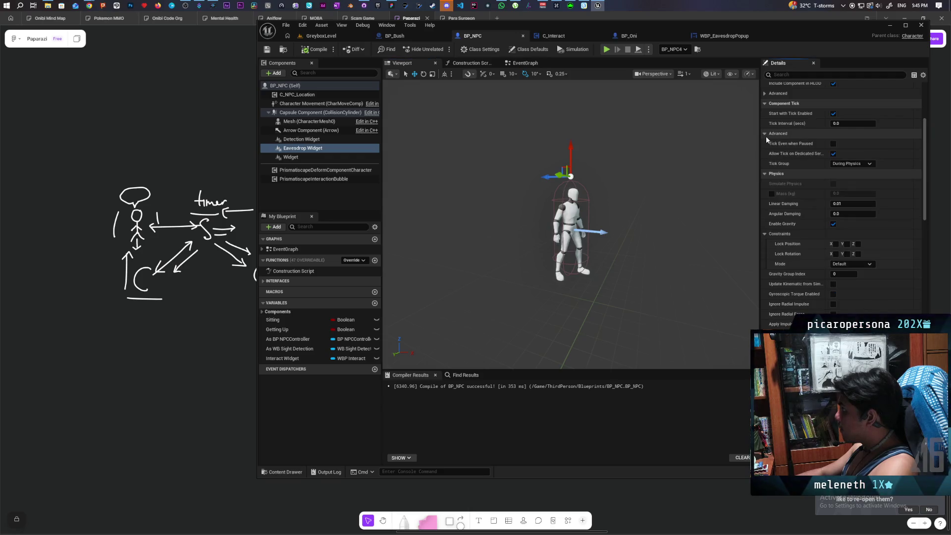
{"action": "left_click", "coordinate": [766, 136]}
{"action": "scroll", "coordinate": [845, 210], "scroll_direction": "up", "scroll_amount": 3}
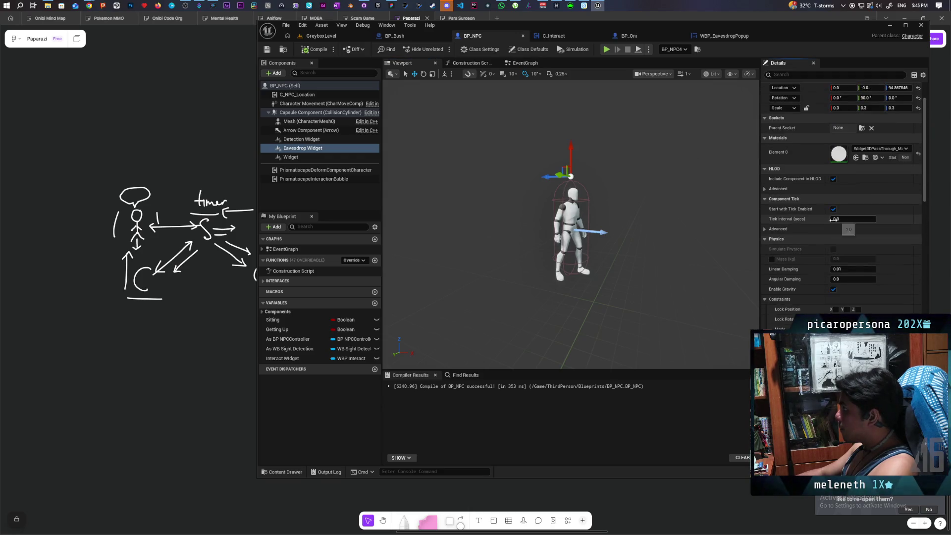
{"action": "scroll", "coordinate": [805, 280], "scroll_direction": "down", "scroll_amount": 2}
{"action": "scroll", "coordinate": [804, 287], "scroll_direction": "down", "scroll_amount": 5}
{"action": "left_click", "coordinate": [764, 279]}
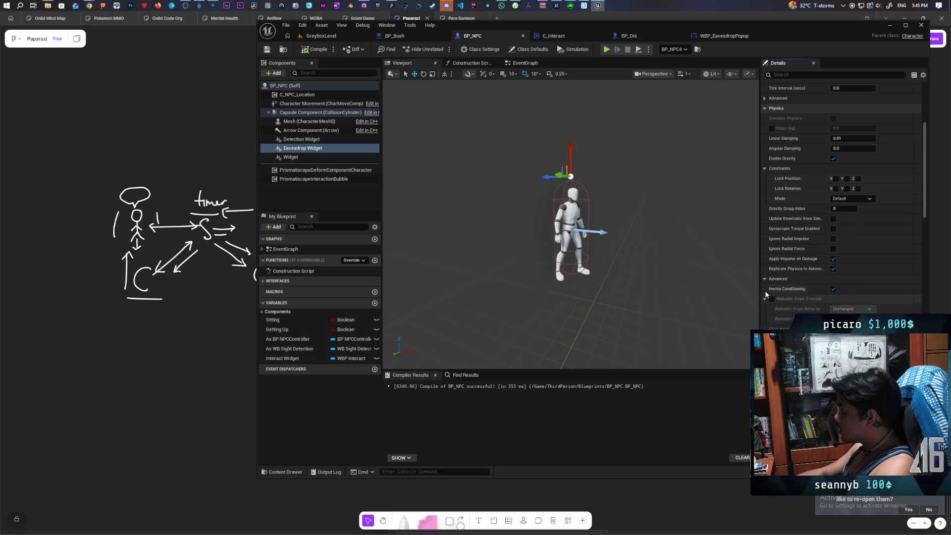
{"action": "left_click", "coordinate": [764, 278]}
Check the widget's advanced rendering and tint settings, then compile BP_NPC
{"action": "scroll", "coordinate": [791, 285], "scroll_direction": "down", "scroll_amount": 10}
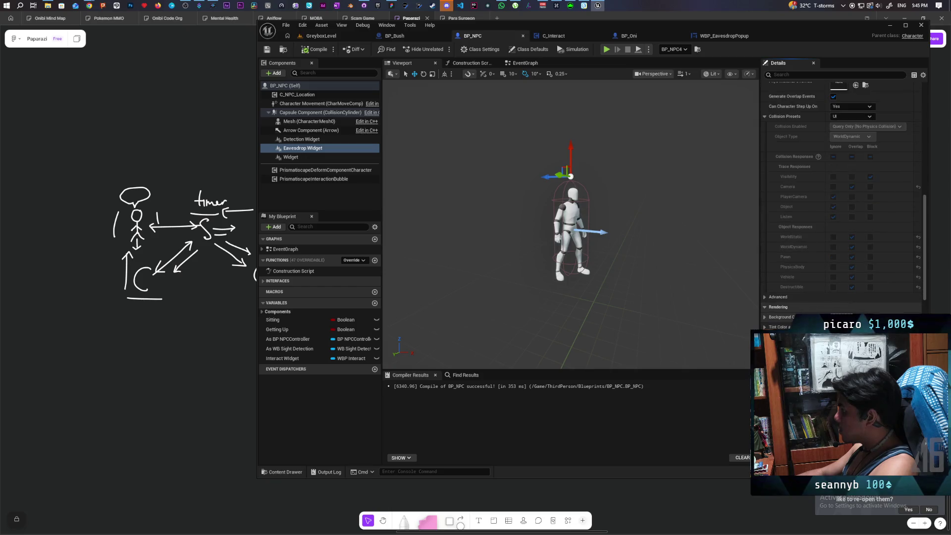
{"action": "scroll", "coordinate": [792, 269], "scroll_direction": "down", "scroll_amount": 3}
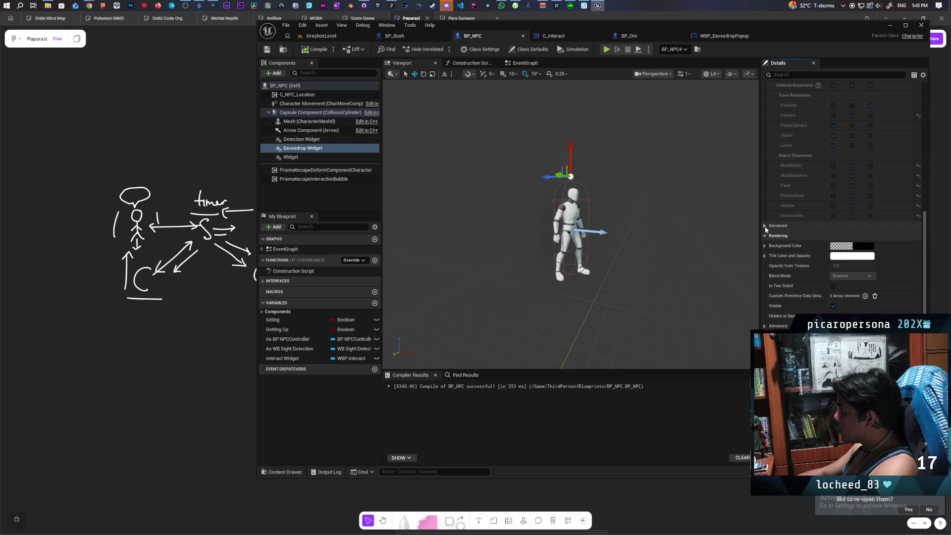
{"action": "scroll", "coordinate": [791, 294], "scroll_direction": "down", "scroll_amount": 1}
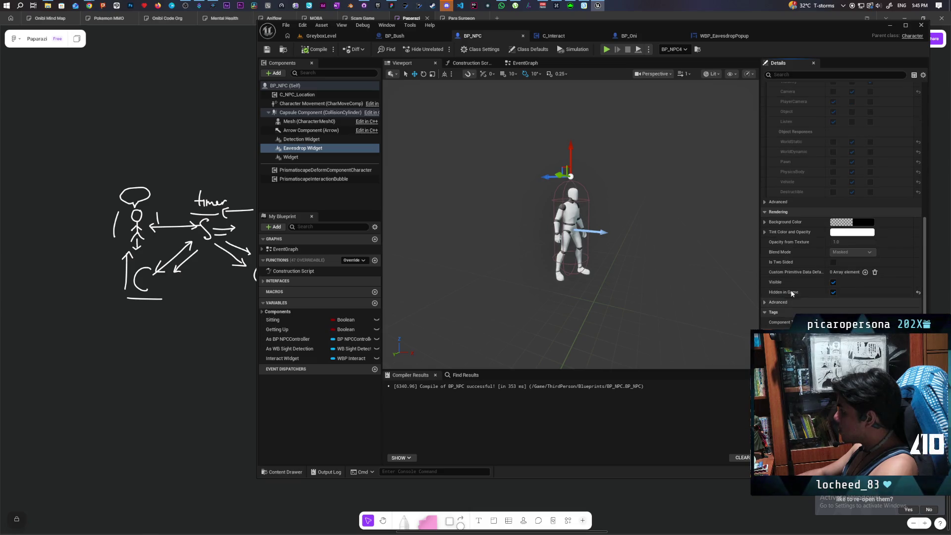
{"action": "left_click", "coordinate": [767, 303]}
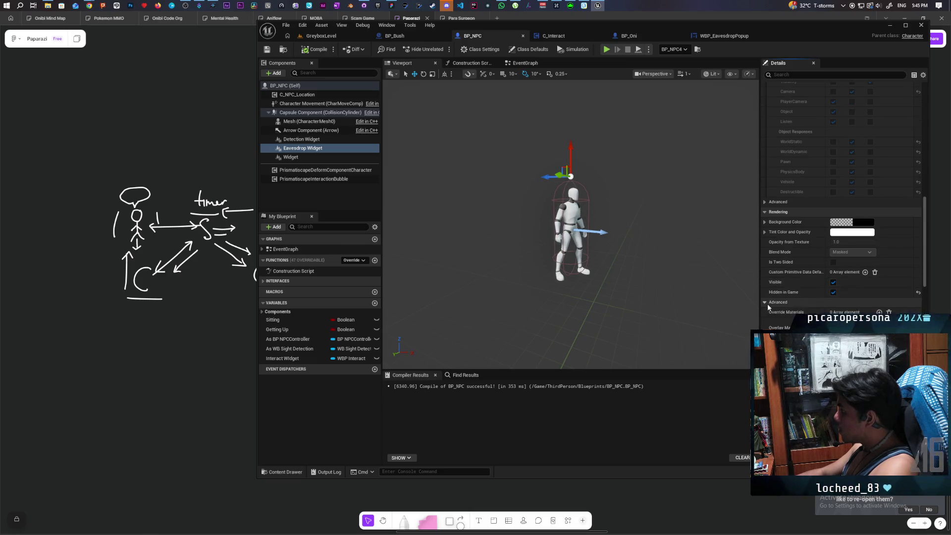
{"action": "left_click", "coordinate": [766, 303]}
{"action": "left_click", "coordinate": [763, 230]}
{"action": "left_click", "coordinate": [765, 231]}
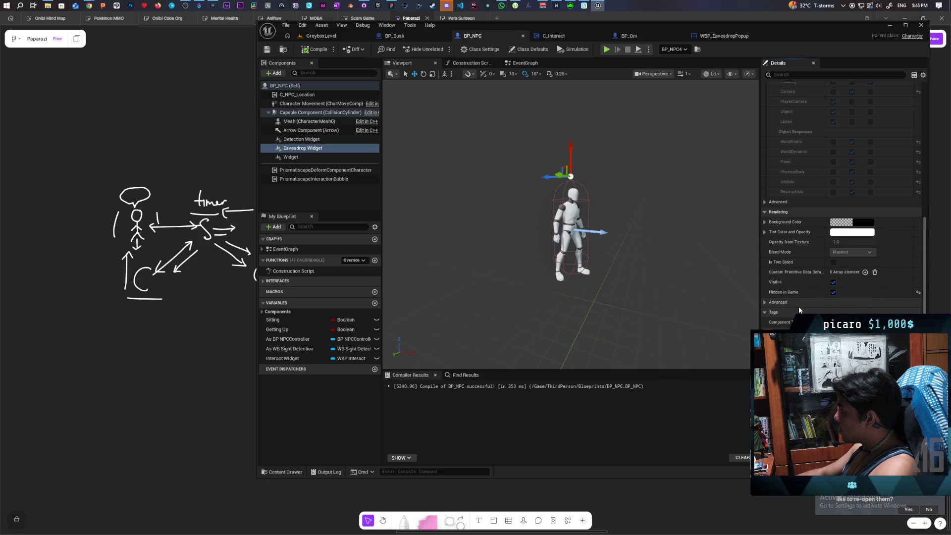
{"action": "scroll", "coordinate": [799, 306], "scroll_direction": "down", "scroll_amount": 2}
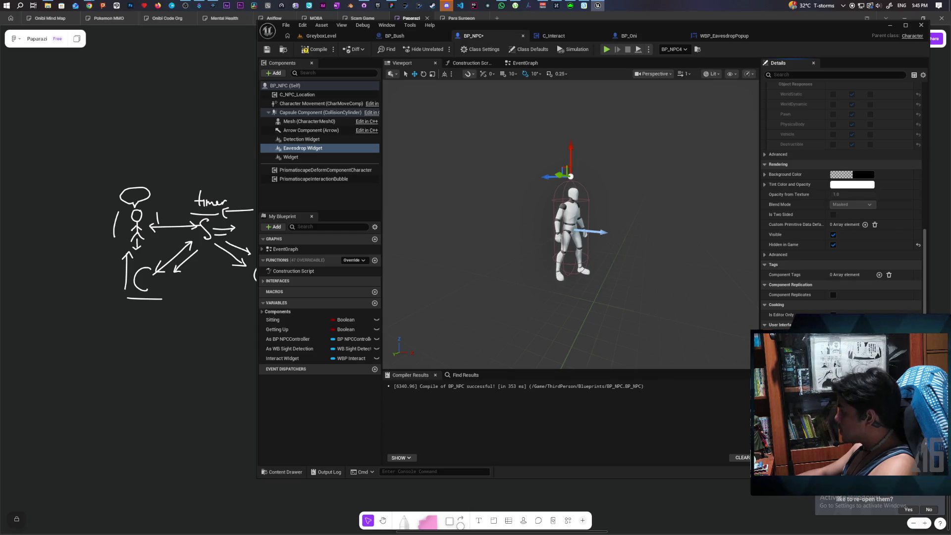
{"action": "left_click", "coordinate": [312, 50]}
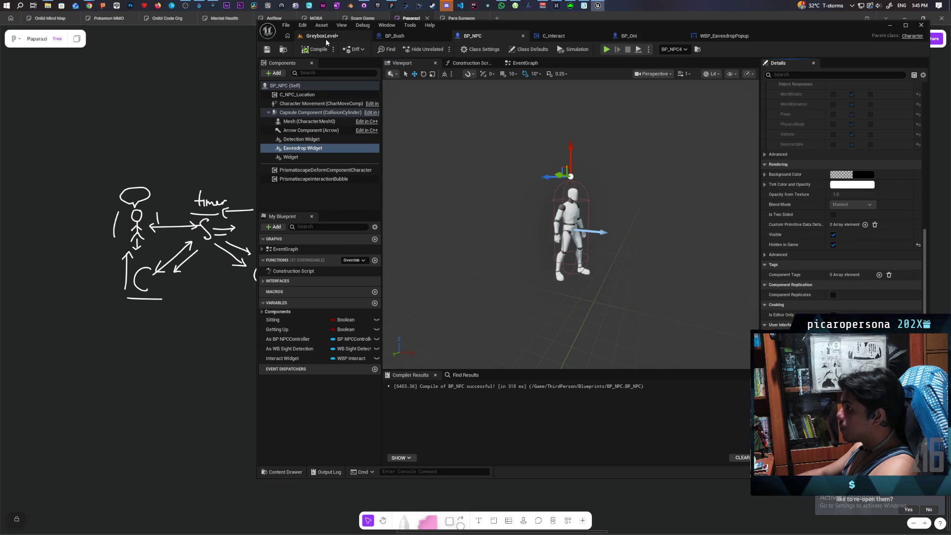
Save all assets and run a quick multiplayer play-test of GreyboxLevel
{"action": "key", "text": "ctrl+shift+s"}
{"action": "left_click", "coordinate": [329, 37]}
{"action": "left_click", "coordinate": [442, 49]}
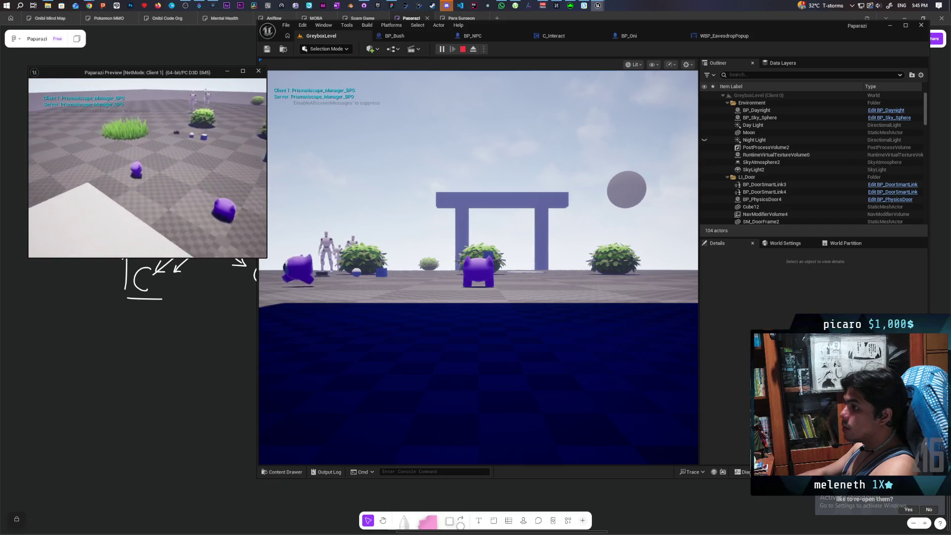
{"action": "key", "text": "Escape"}
Uncheck Hidden in Game on BP_NPC's Eavesdrop Widget and compile
{"action": "left_click", "coordinate": [473, 36]}
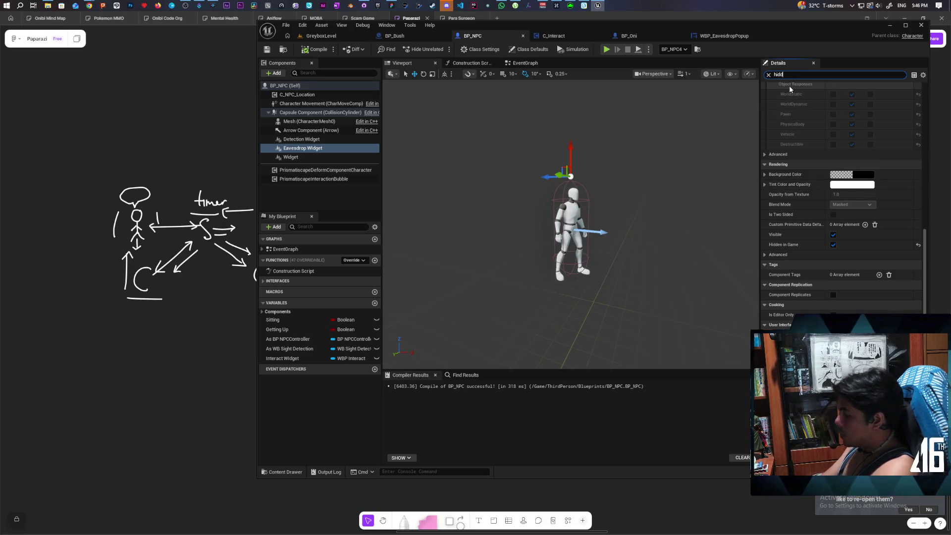
{"action": "type", "text": "e"}
{"action": "left_click", "coordinate": [835, 127]}
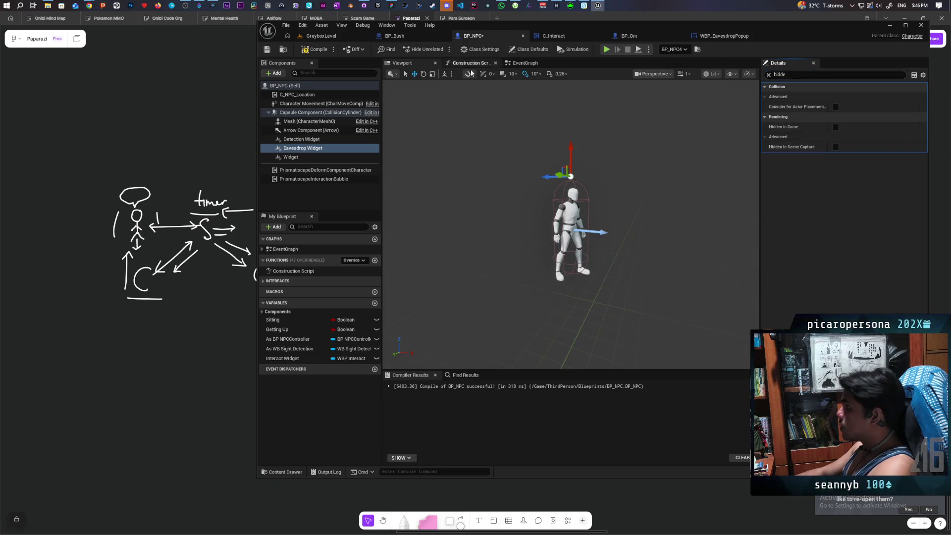
{"action": "left_click", "coordinate": [312, 52]}
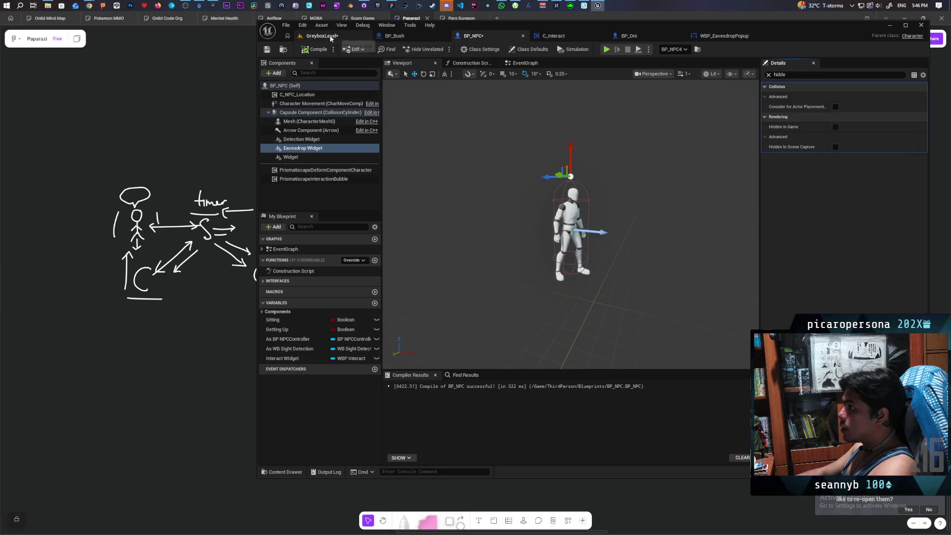
Play GreyboxLevel and walk the character toward the gate and NPC before stopping
{"action": "left_click", "coordinate": [330, 39]}
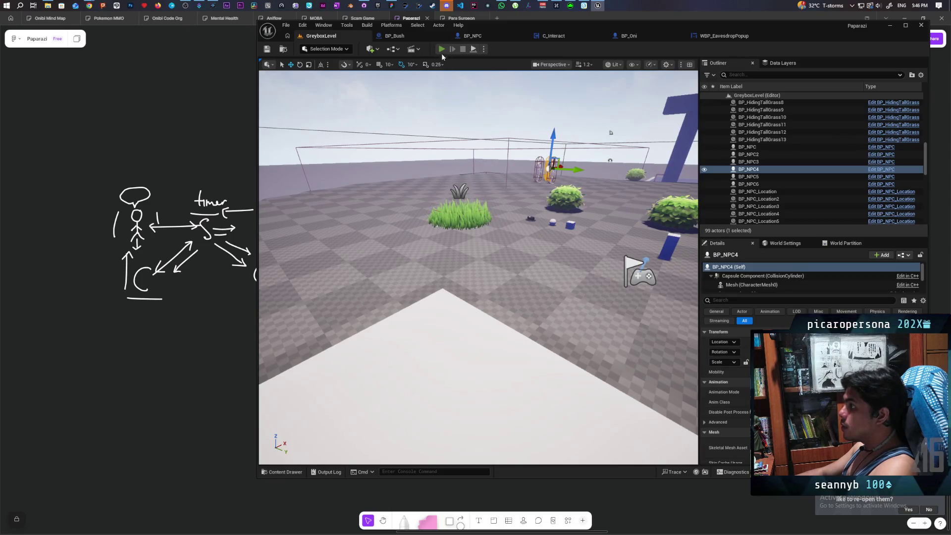
{"action": "left_click", "coordinate": [441, 51]}
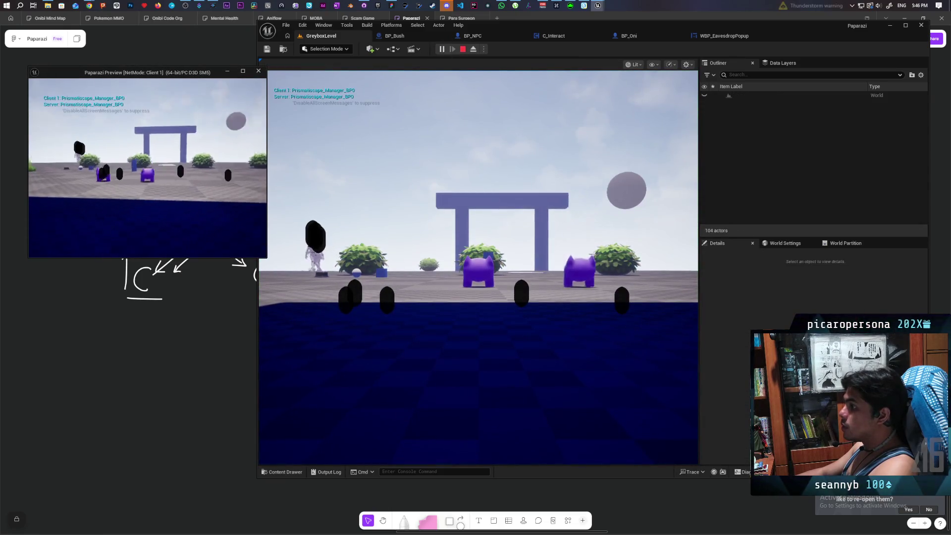
{"action": "key", "text": "w"}
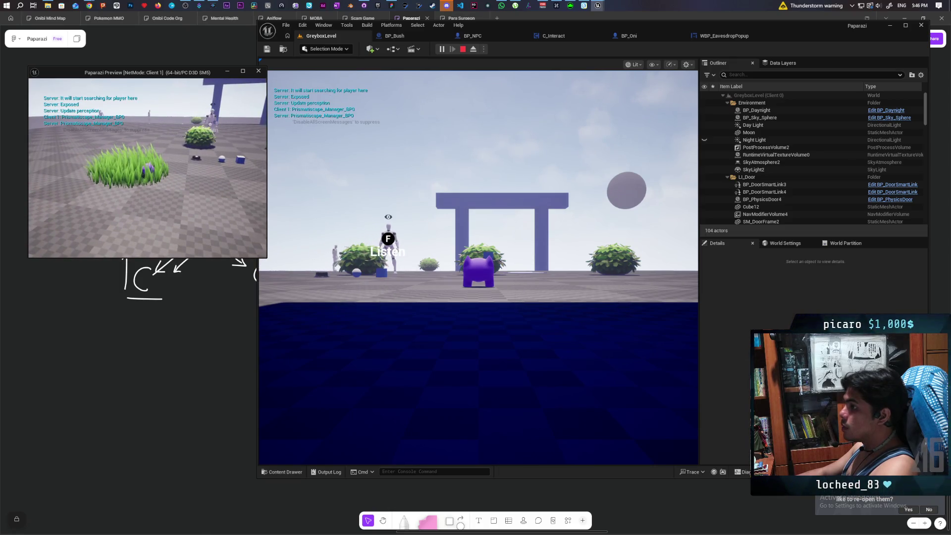
{"action": "key", "text": "a"}
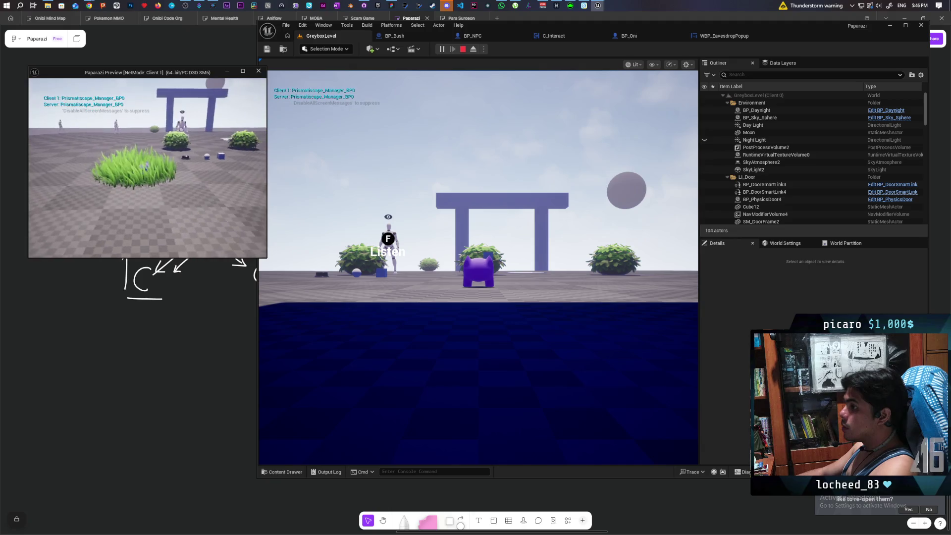
{"action": "key", "text": "a"}
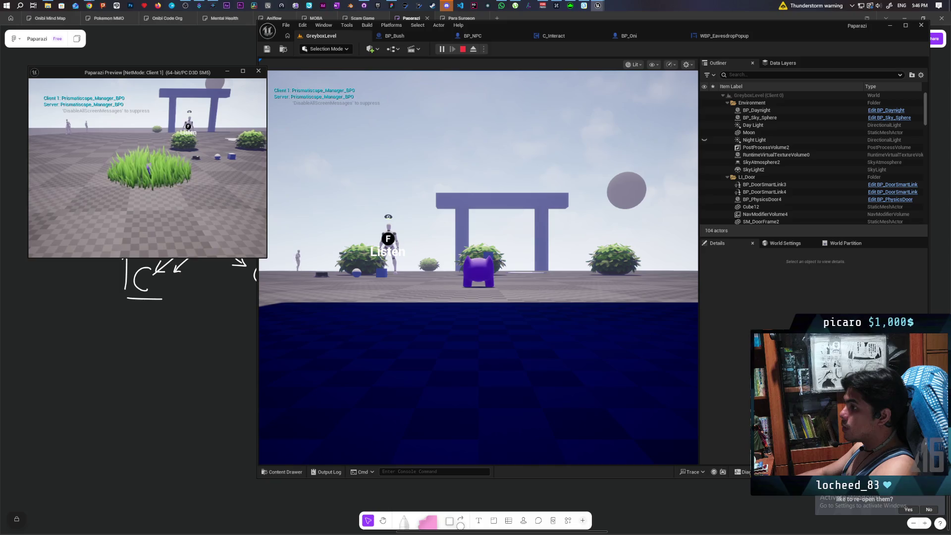
{"action": "key", "text": "Escape"}
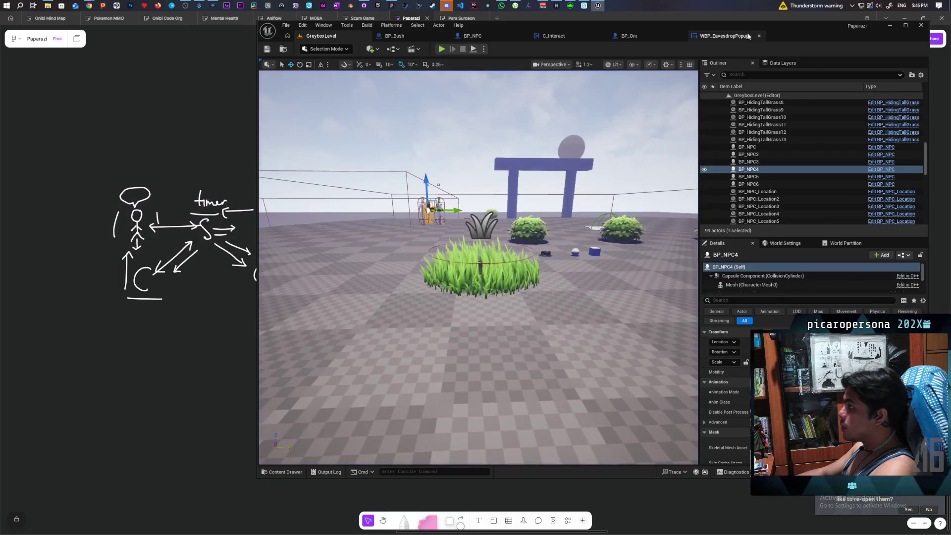
Break the Event Construct link to Set Text in WBP_EavesdropPopup's graph, then play GreyboxLevel
{"action": "left_click", "coordinate": [726, 37]}
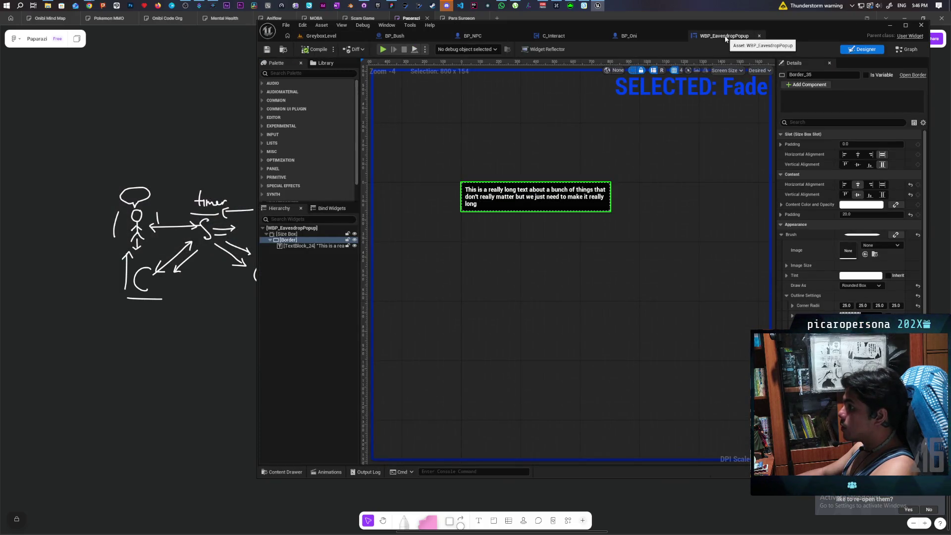
{"action": "left_click", "coordinate": [906, 50]}
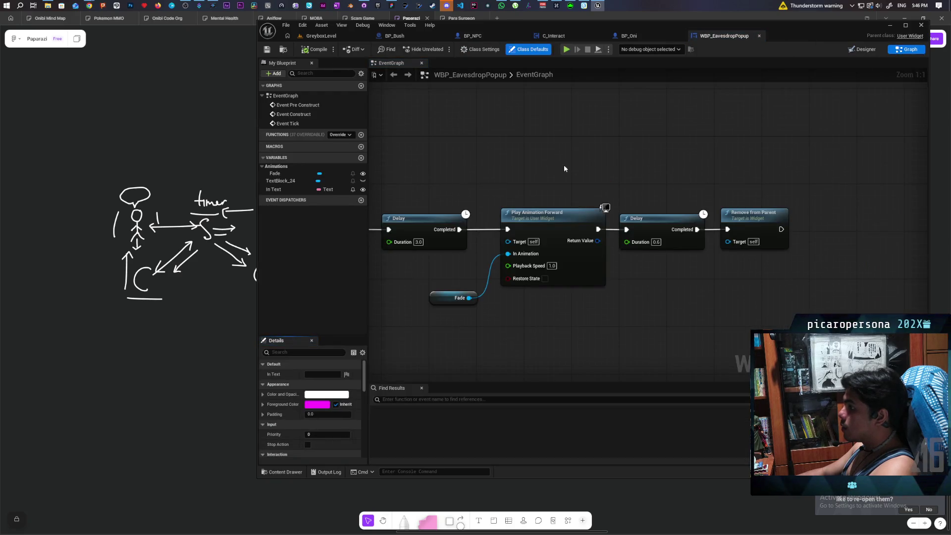
{"action": "scroll", "coordinate": [628, 200], "scroll_direction": "down", "scroll_amount": 2}
{"action": "left_click_drag", "start_coordinate": [628, 201], "coordinate": [690, 183]}
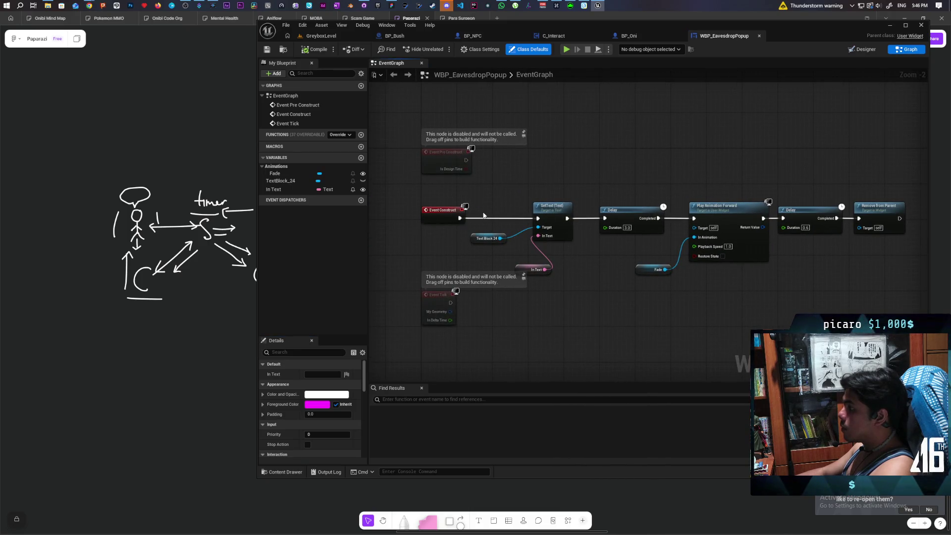
{"action": "left_click", "coordinate": [487, 219], "text": "alt"}
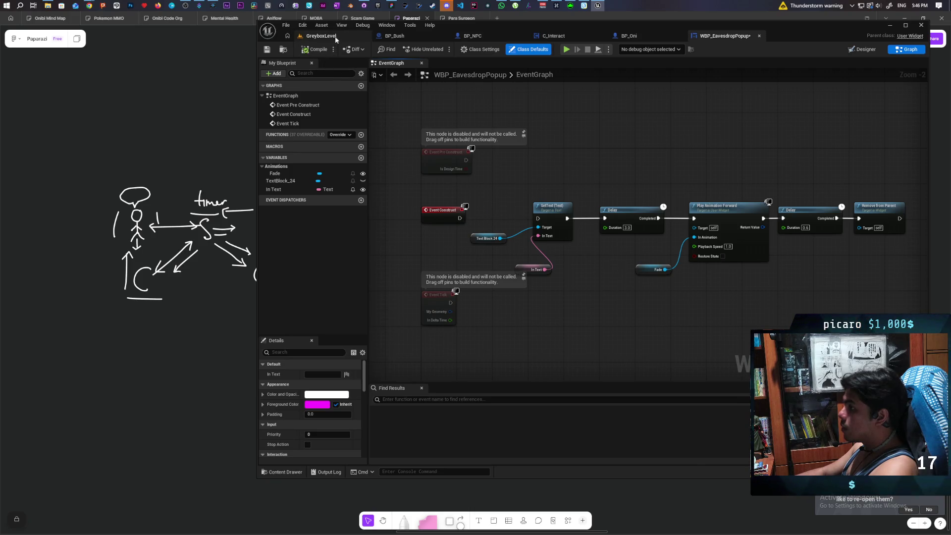
{"action": "left_click", "coordinate": [321, 36]}
{"action": "left_click", "coordinate": [442, 49]}
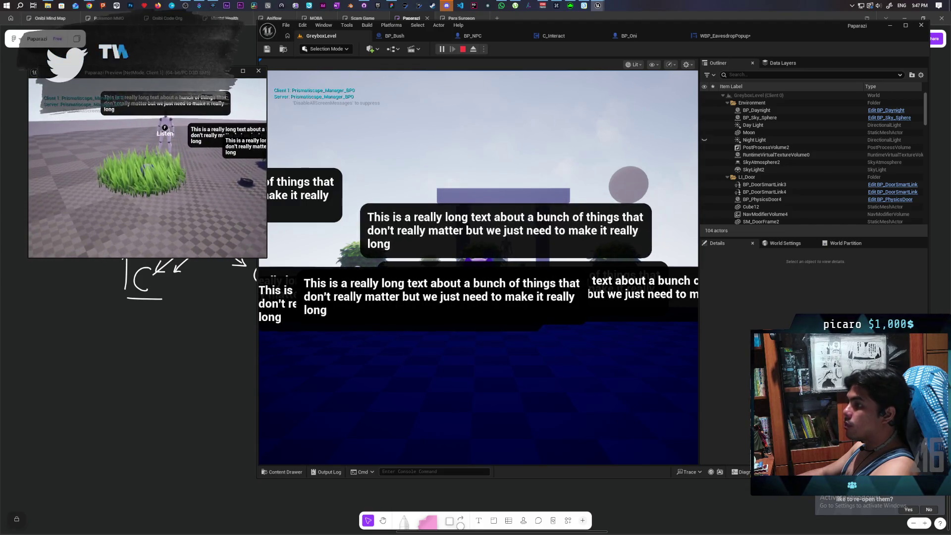
Watch the wide placeholder-text bubbles above the NPCs, then stop the play-test
{"action": "key", "text": "Escape"}
In WBP_EavesdropPopup's designer, wrap the Size Box with a Canvas Panel
{"action": "left_click", "coordinate": [736, 37]}
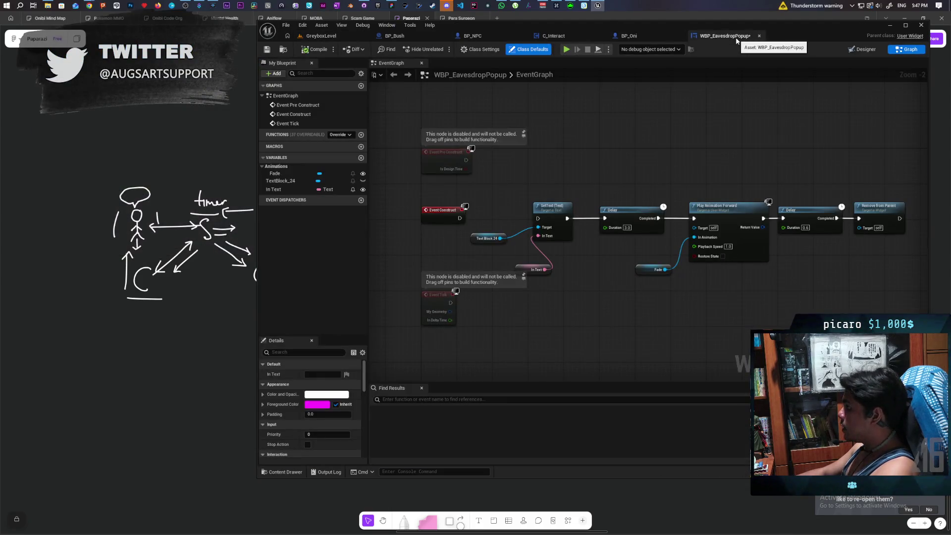
{"action": "left_click", "coordinate": [863, 50]}
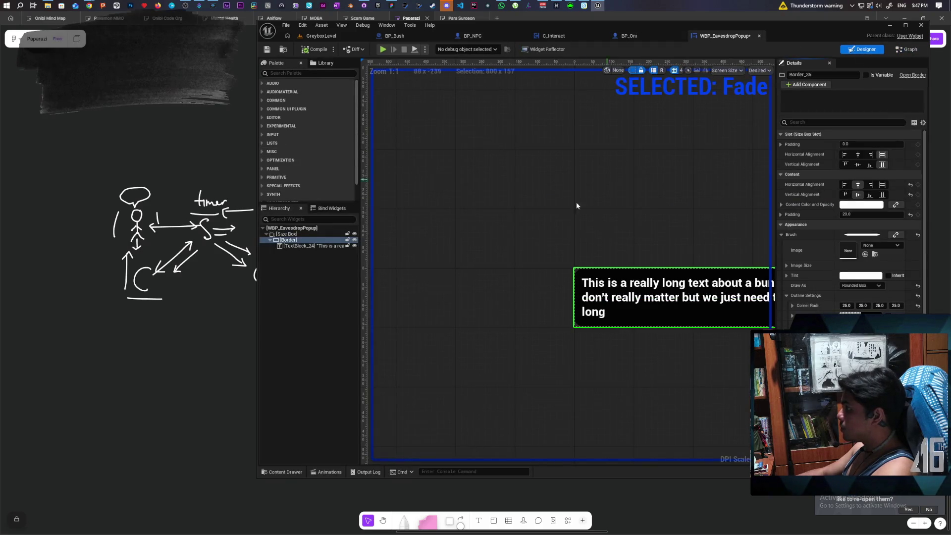
{"action": "left_click", "coordinate": [293, 235]}
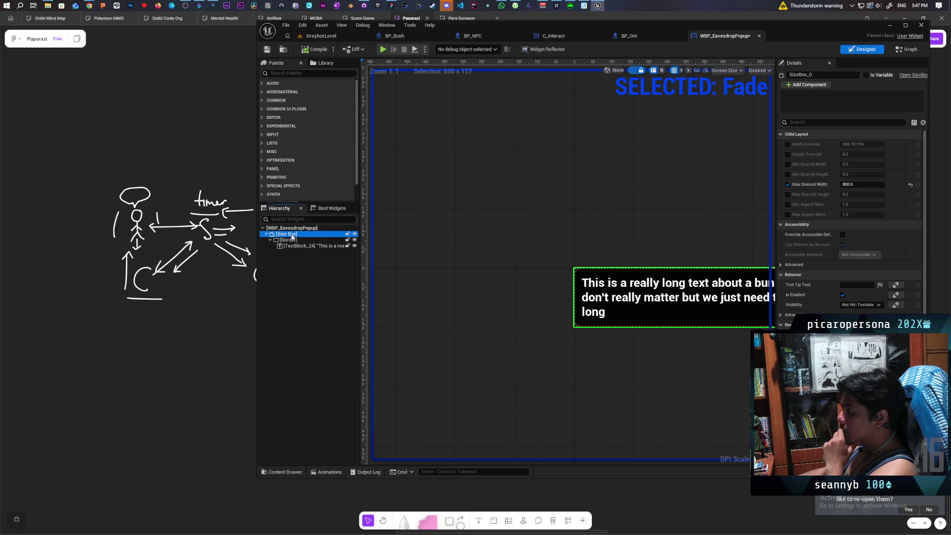
{"action": "right_click", "coordinate": [292, 237]}
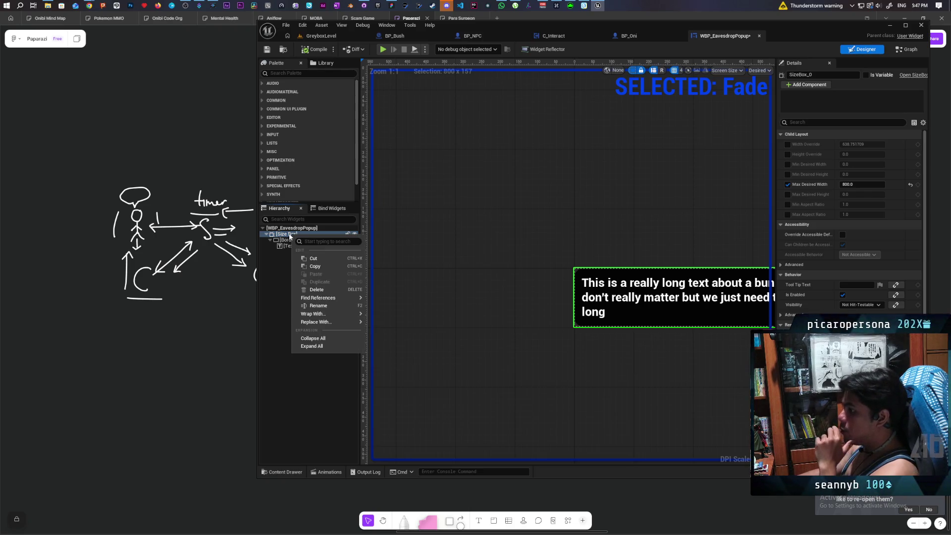
{"action": "mouse_move", "coordinate": [341, 314]}
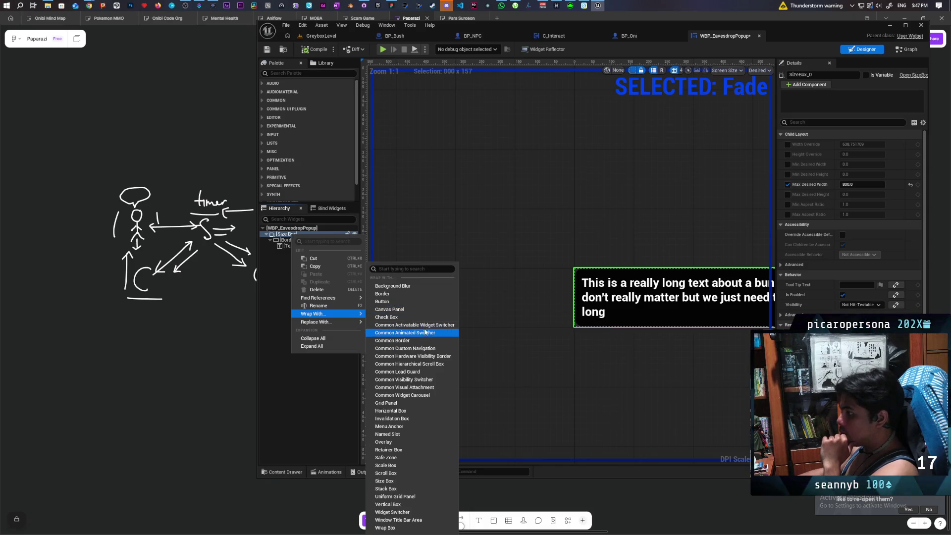
{"action": "left_click", "coordinate": [412, 310]}
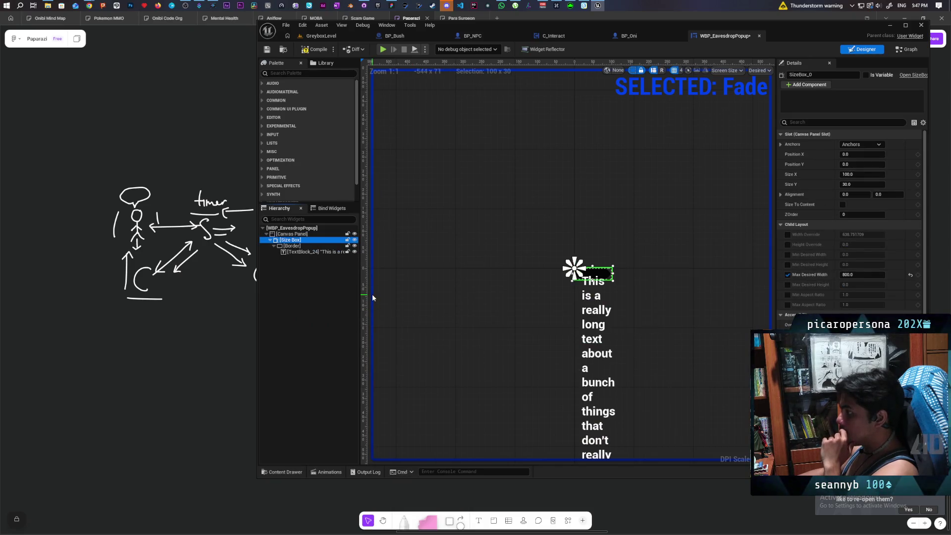
Tick Size To Content on the Size Box so it fits its text
{"action": "left_click", "coordinate": [292, 234]}
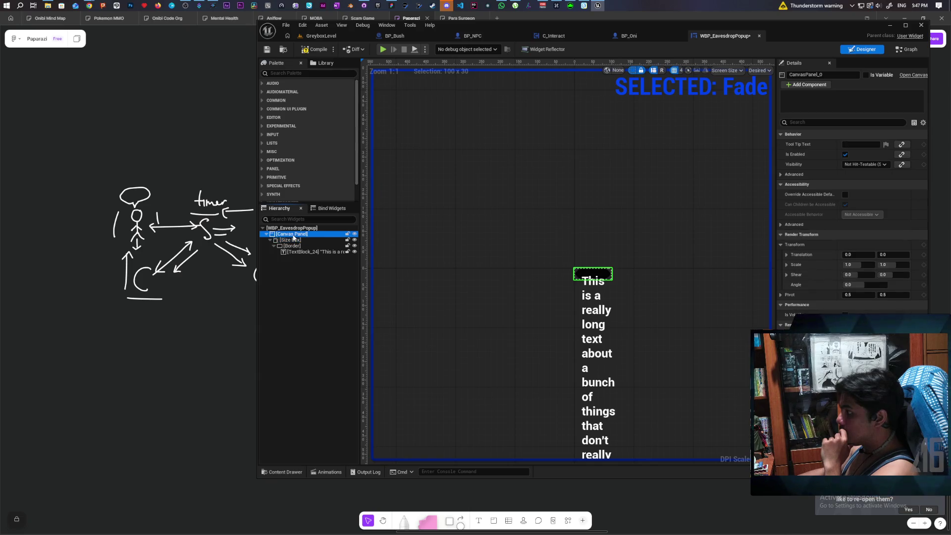
{"action": "left_click", "coordinate": [291, 241]}
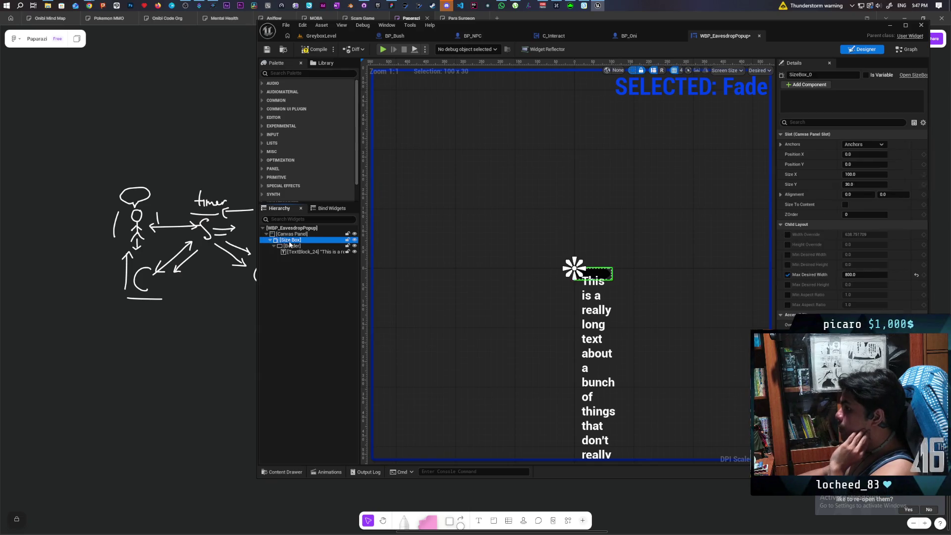
{"action": "left_click", "coordinate": [843, 205]}
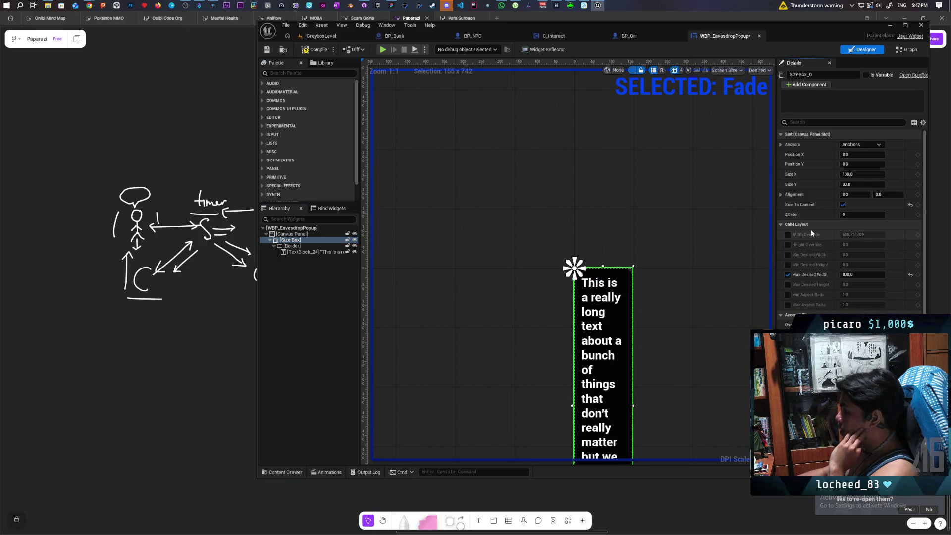
{"action": "left_click", "coordinate": [292, 246]}
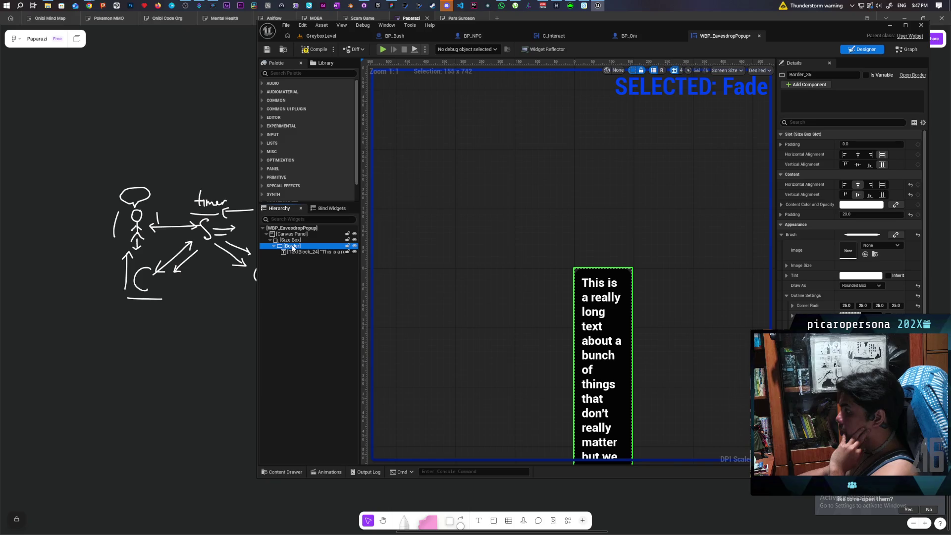
{"action": "left_click", "coordinate": [292, 240]}
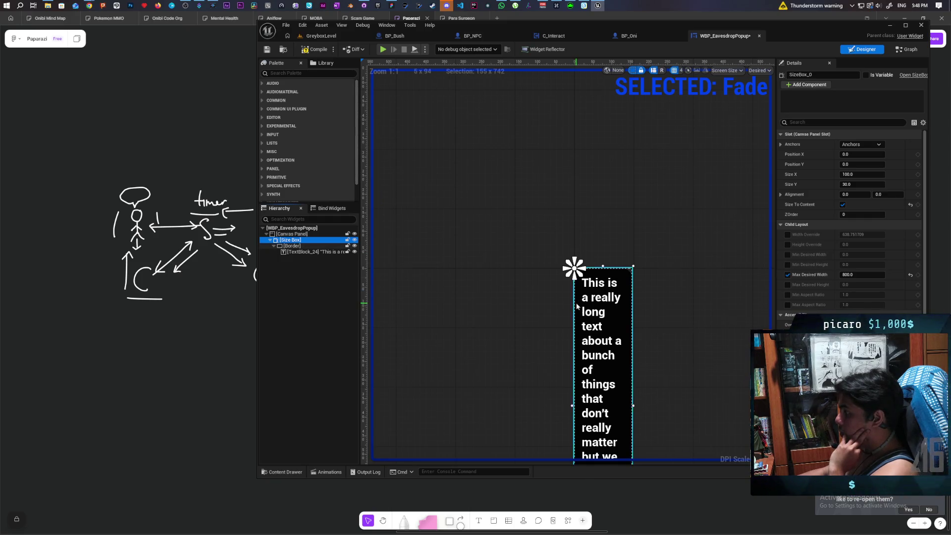
{"action": "scroll", "coordinate": [562, 304], "scroll_direction": "down", "scroll_amount": 6}
{"action": "scroll", "coordinate": [561, 304], "scroll_direction": "up", "scroll_amount": 4}
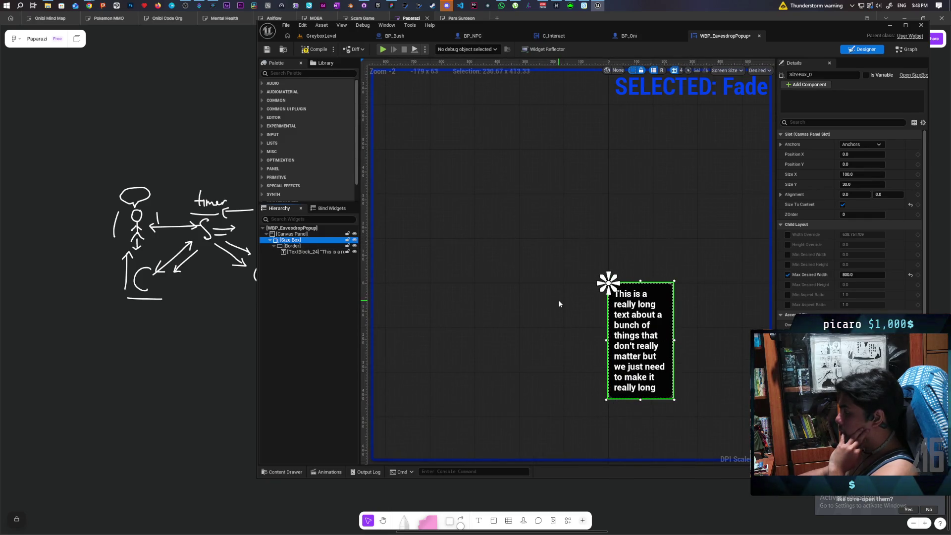
{"action": "left_click", "coordinate": [291, 235]}
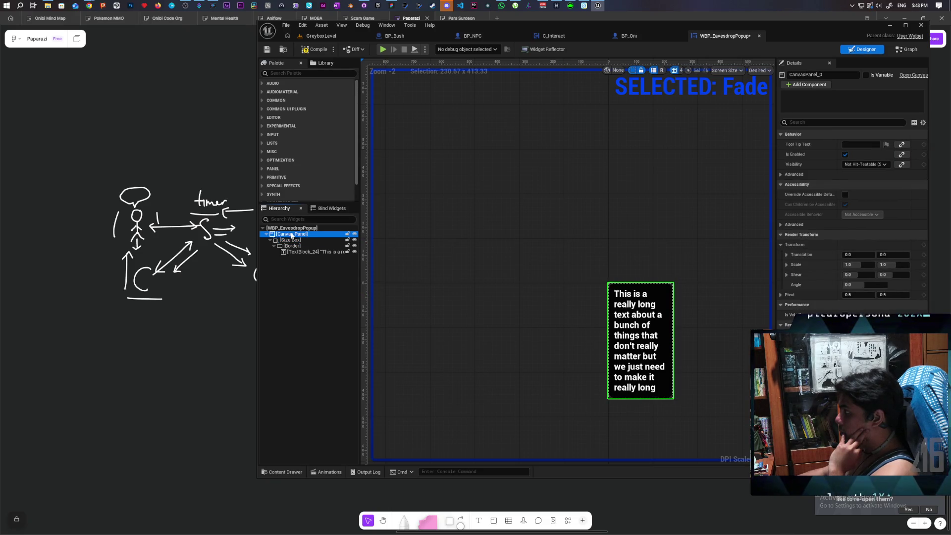
{"action": "left_click", "coordinate": [291, 239]}
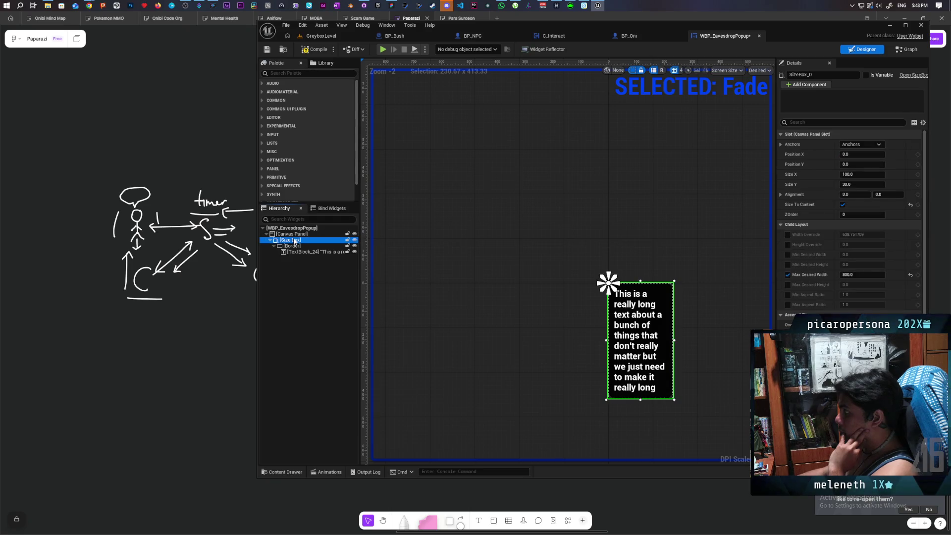
Anchor the Size Box to the centre preset and preview the designer at Fill Screen
{"action": "left_click", "coordinate": [874, 145]}
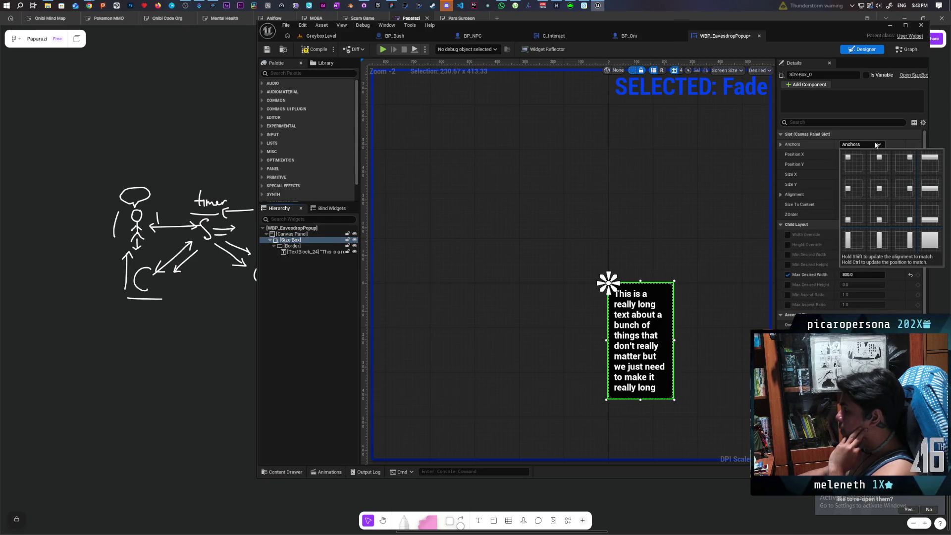
{"action": "left_click", "coordinate": [881, 189]}
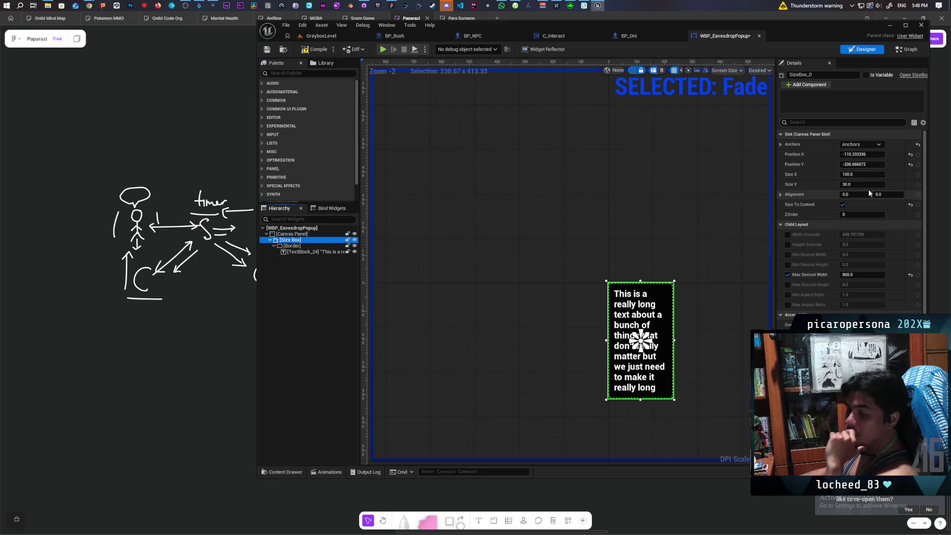
{"action": "left_click", "coordinate": [288, 241]}
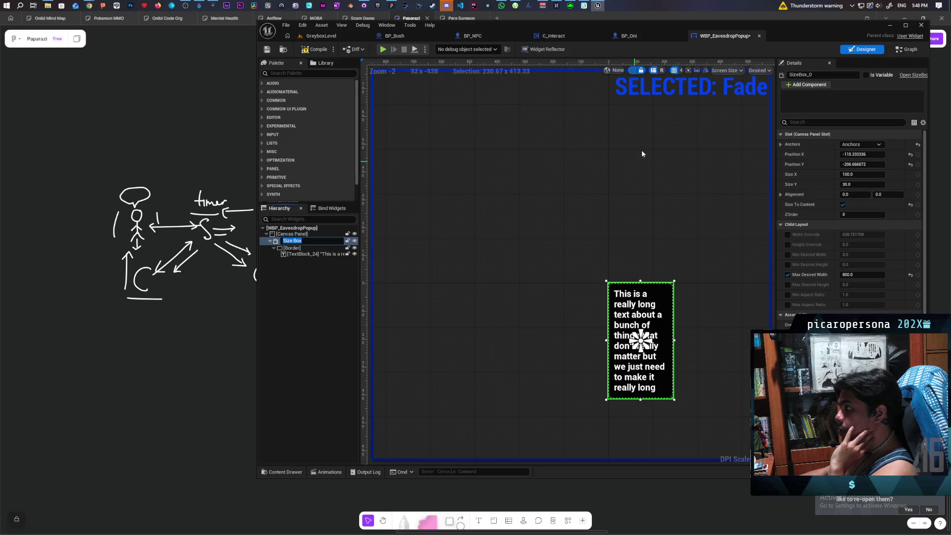
{"action": "left_click", "coordinate": [759, 70]}
{"action": "left_click", "coordinate": [770, 87]}
Keep the Size Box's Max Desired Width at 800 and reset Position X and Y to 0
{"action": "scroll", "coordinate": [650, 203], "scroll_direction": "up", "scroll_amount": 3}
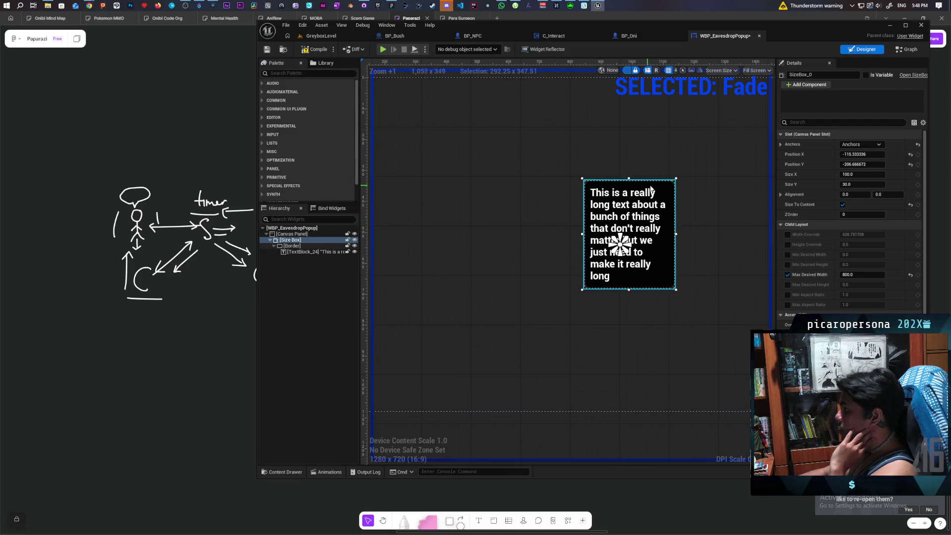
{"action": "scroll", "coordinate": [651, 191], "scroll_direction": "down", "scroll_amount": 2}
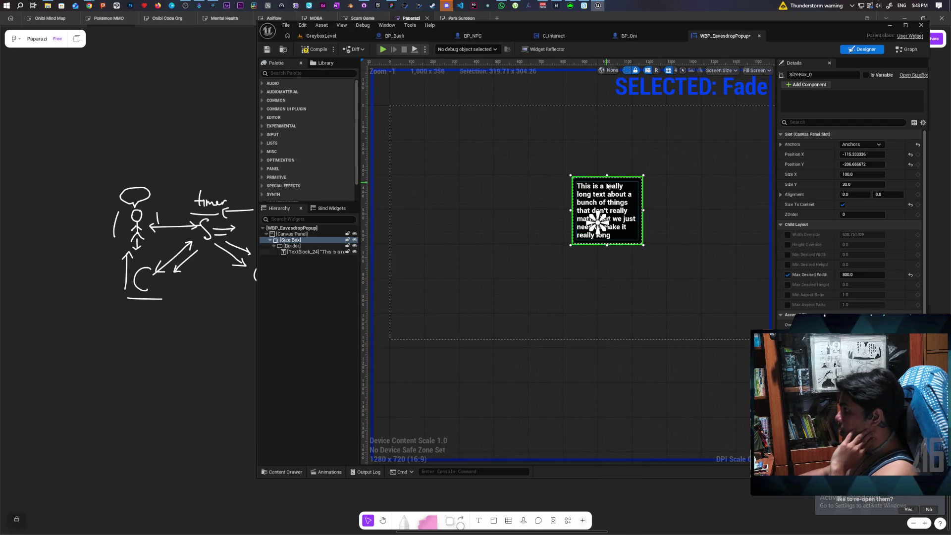
{"action": "left_click", "coordinate": [291, 240]}
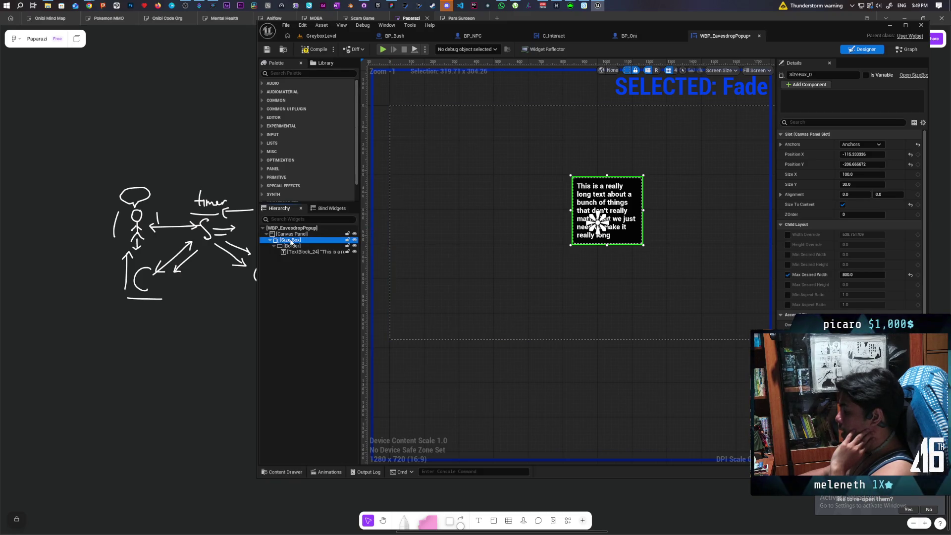
{"action": "left_click_drag", "start_coordinate": [862, 274], "coordinate": [849, 275]}
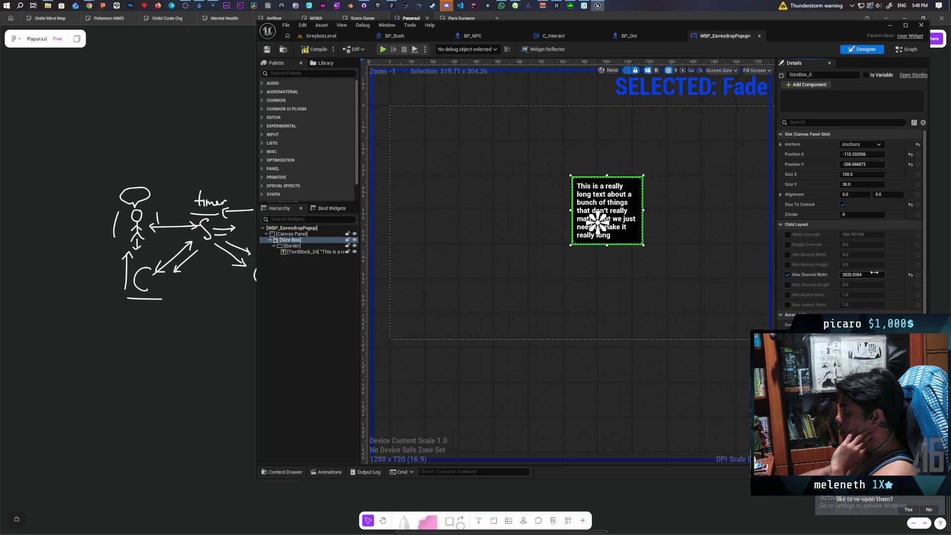
{"action": "key", "text": "ctrl+z"}
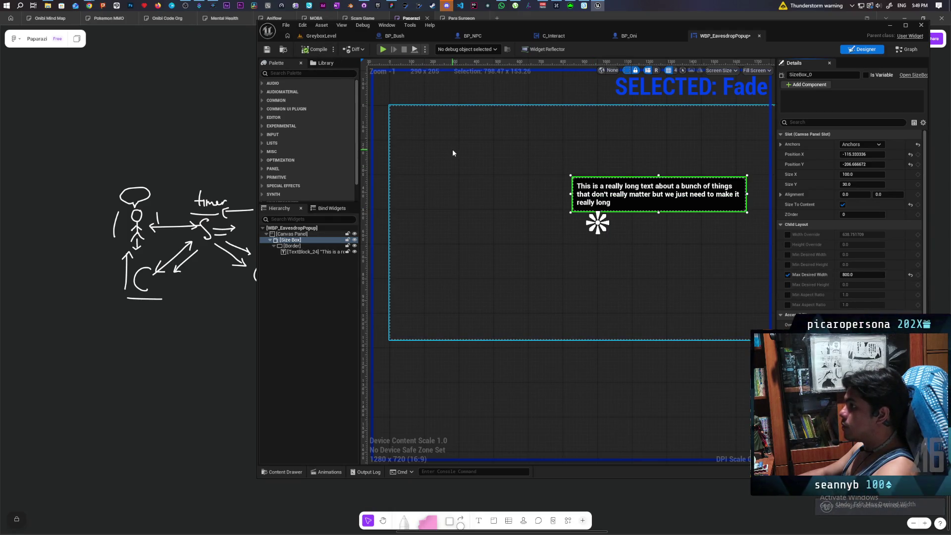
{"action": "mouse_move", "coordinate": [688, 283]}
{"action": "left_mouse_down"}
{"action": "mouse_move", "coordinate": [665, 325]}
{"action": "mouse_move", "coordinate": [690, 325]}
{"action": "left_mouse_up"}
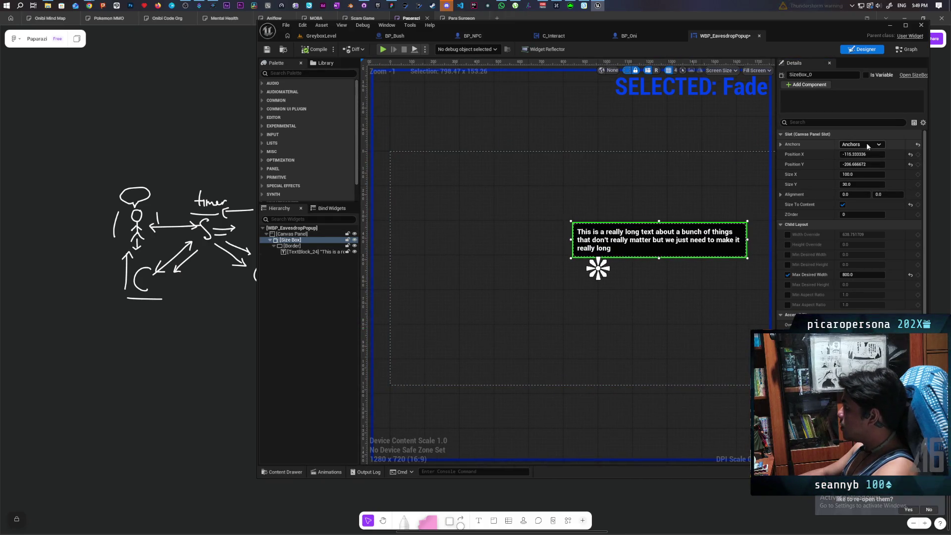
{"action": "left_click", "coordinate": [911, 154]}
{"action": "left_click", "coordinate": [910, 165]}
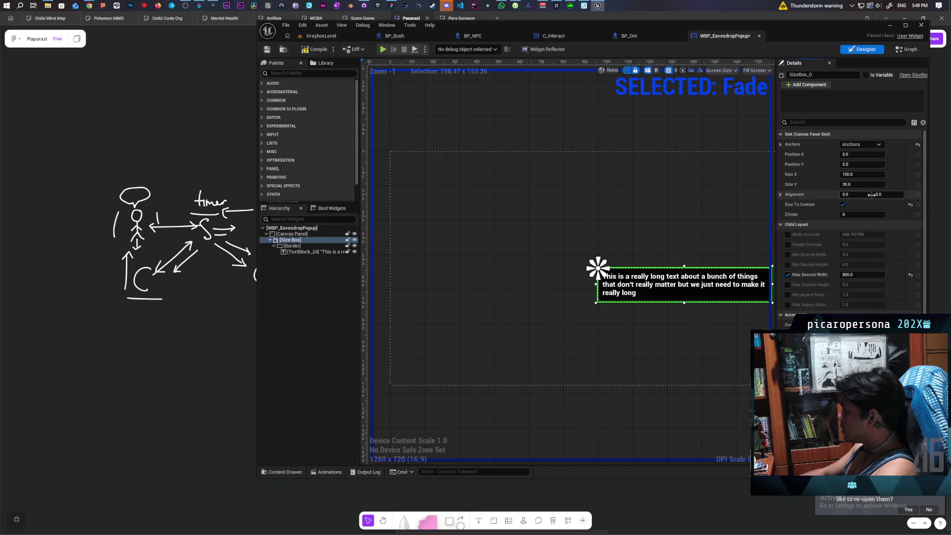
Set the Size Box alignment to 0.5, 1.0 and compile the popup widget
{"action": "type", "text": "0.5"}
{"action": "key", "text": "Return"}
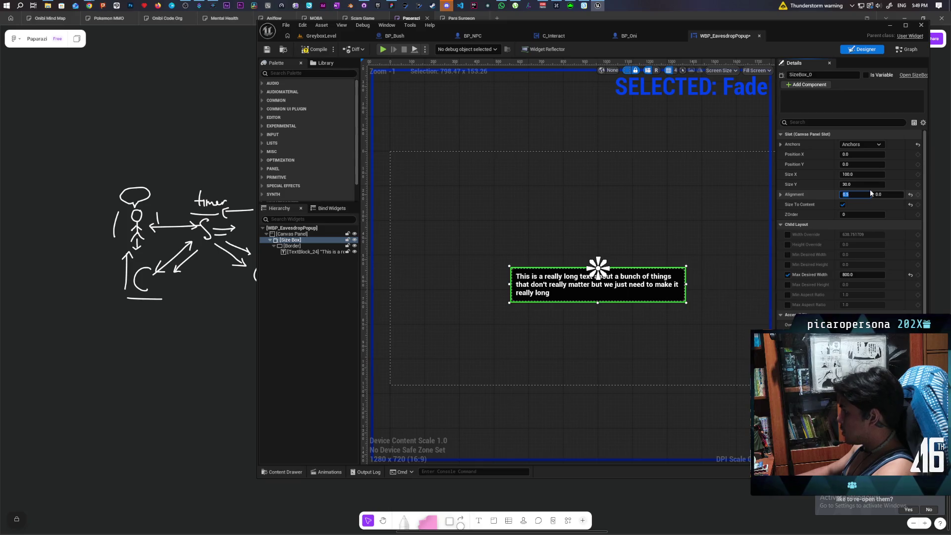
{"action": "left_click", "coordinate": [886, 194]}
{"action": "type", "text": "1"}
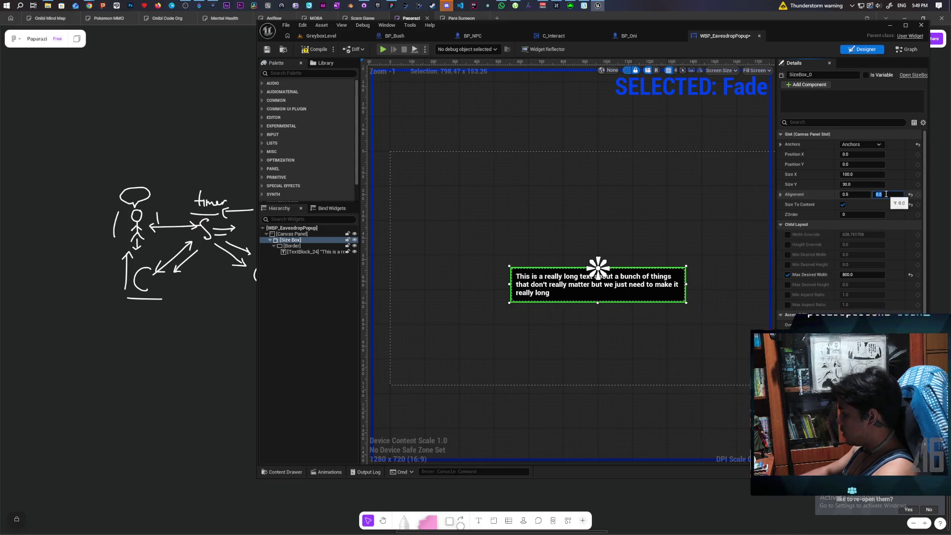
{"action": "key", "text": "Return"}
{"action": "left_click", "coordinate": [315, 50]}
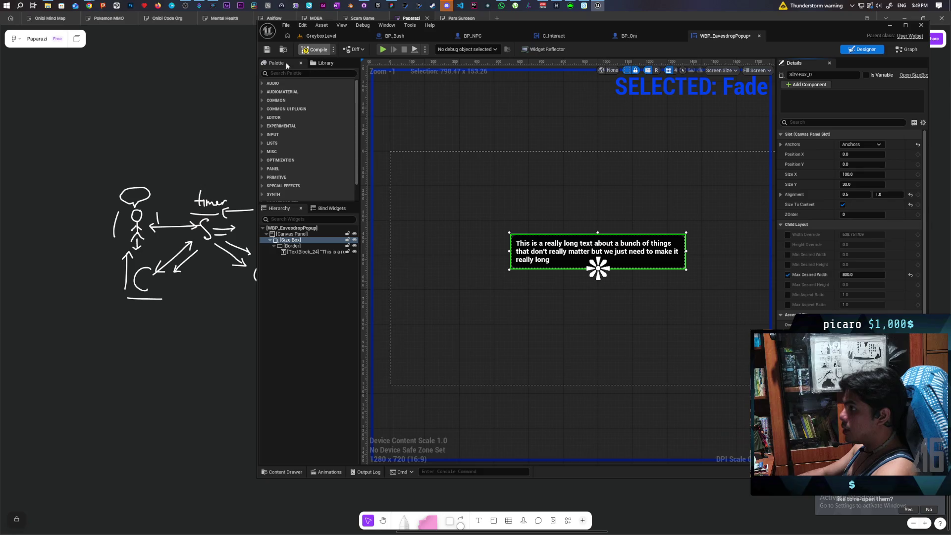
{"action": "left_click", "coordinate": [321, 36]}
Run a multiplayer play-test, walking the player among the NPCs to view their bubbles, then stop
{"action": "left_click", "coordinate": [440, 49]}
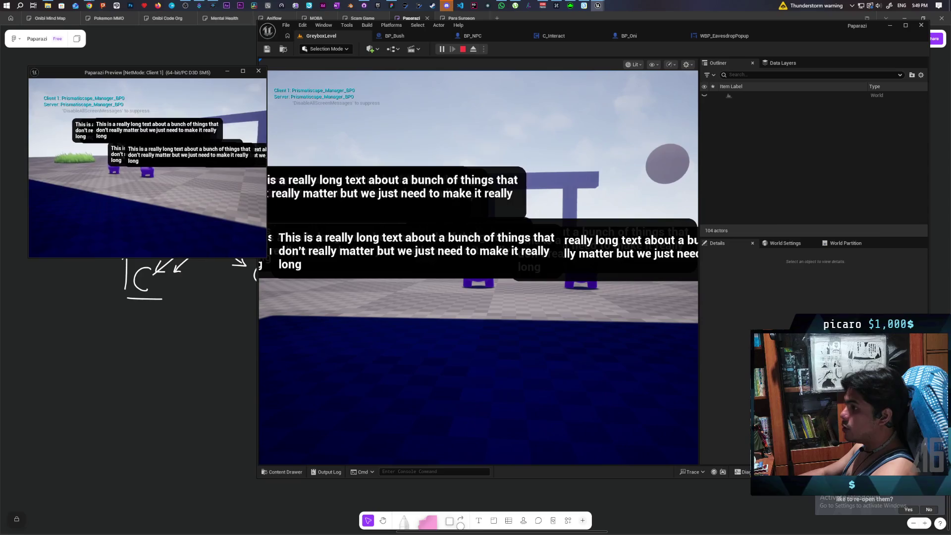
{"action": "key", "text": "alt+Tab"}
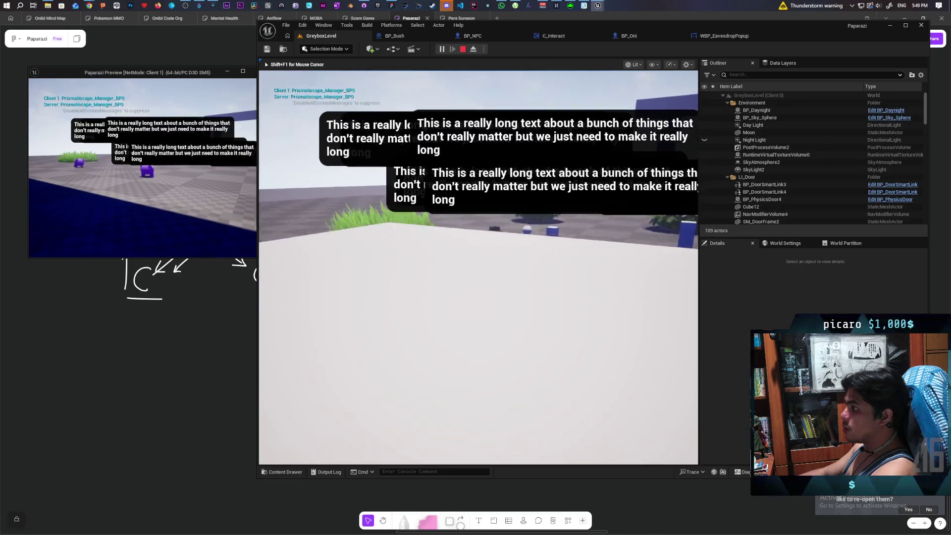
{"action": "key", "text": "w"}
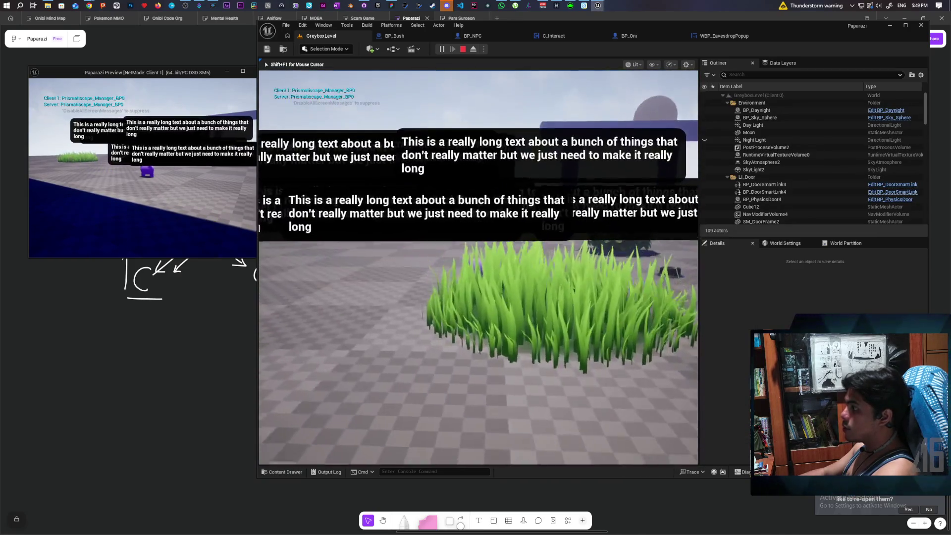
{"action": "key", "text": "shift+F1"}
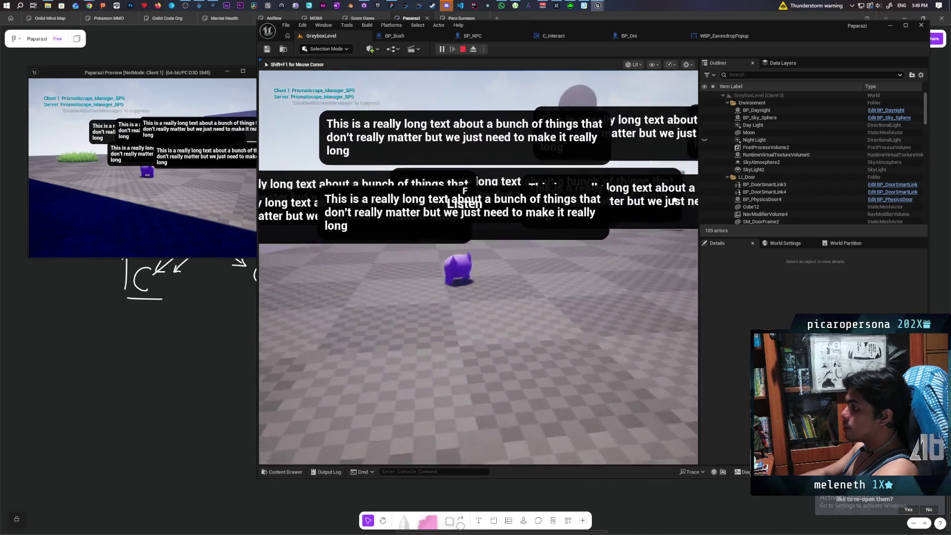
{"action": "left_click", "coordinate": [685, 197]}
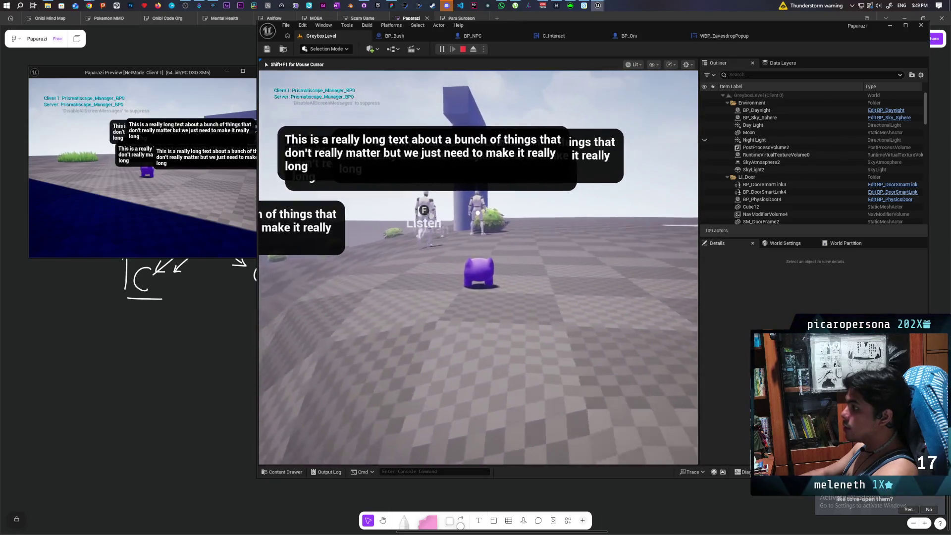
{"action": "key", "text": "s"}
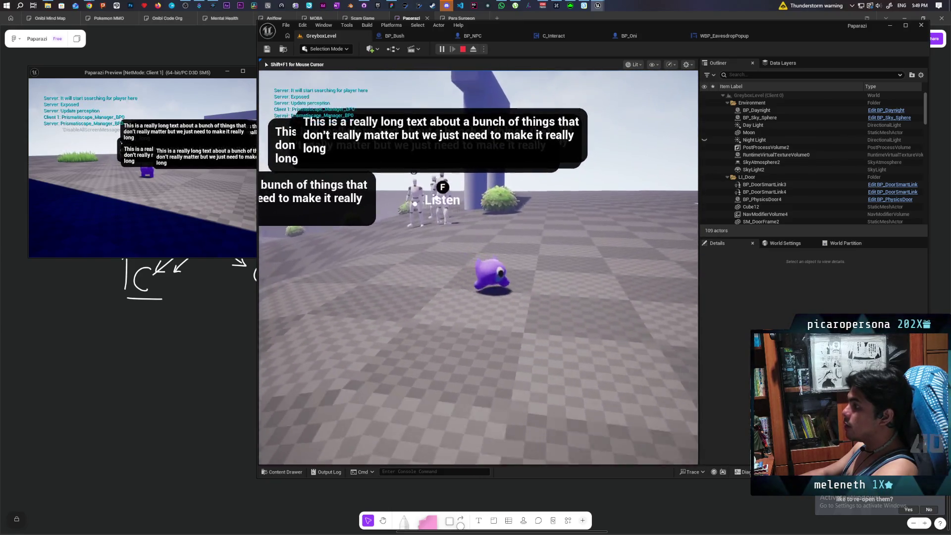
{"action": "key", "text": "s"}
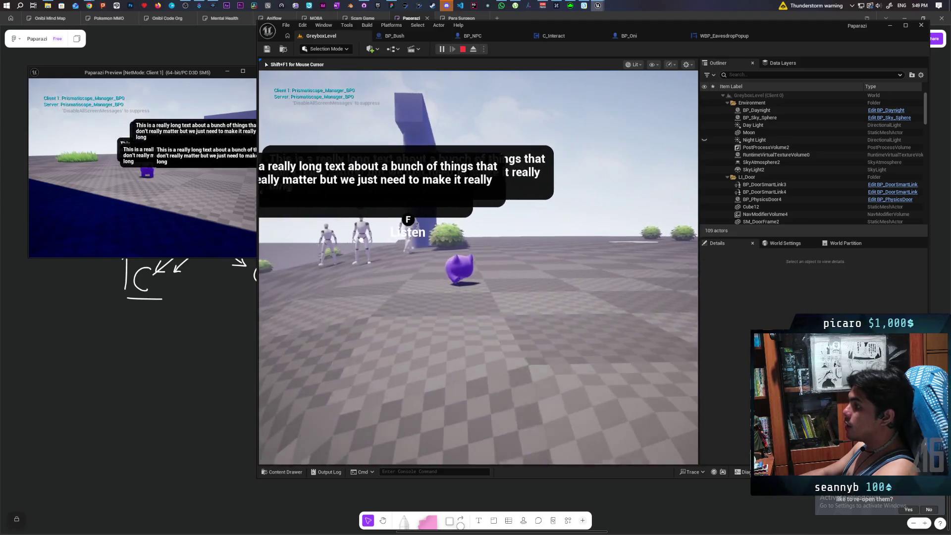
{"action": "key", "text": "s"}
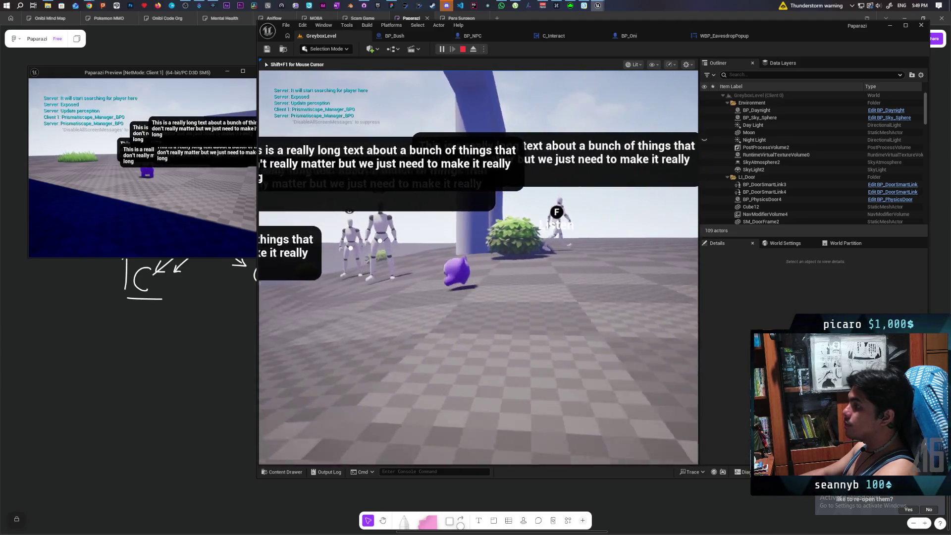
{"action": "key", "text": "w"}
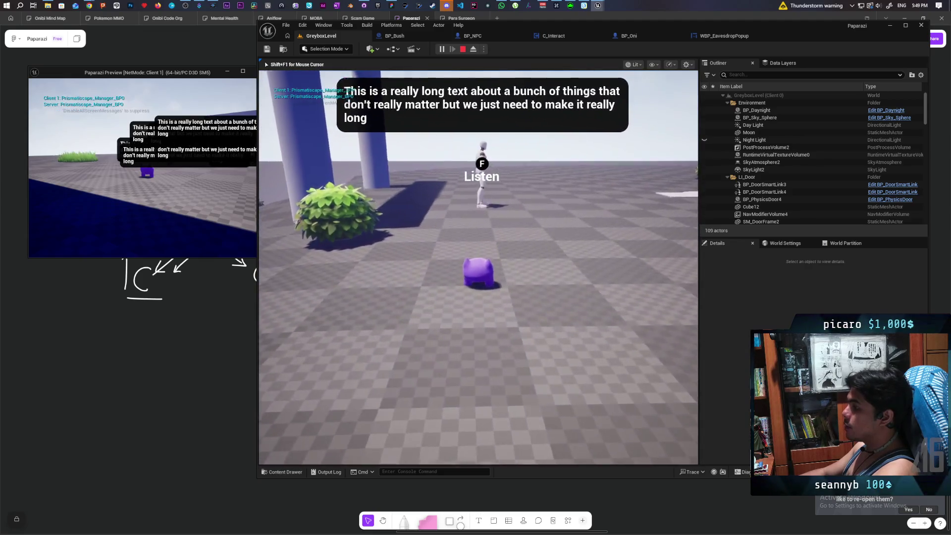
{"action": "key", "text": "w"}
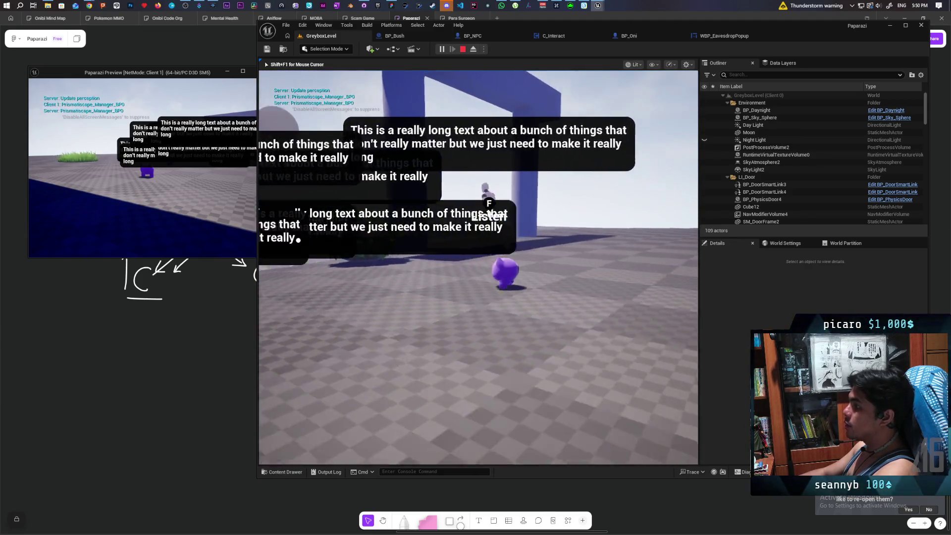
{"action": "key", "text": "d"}
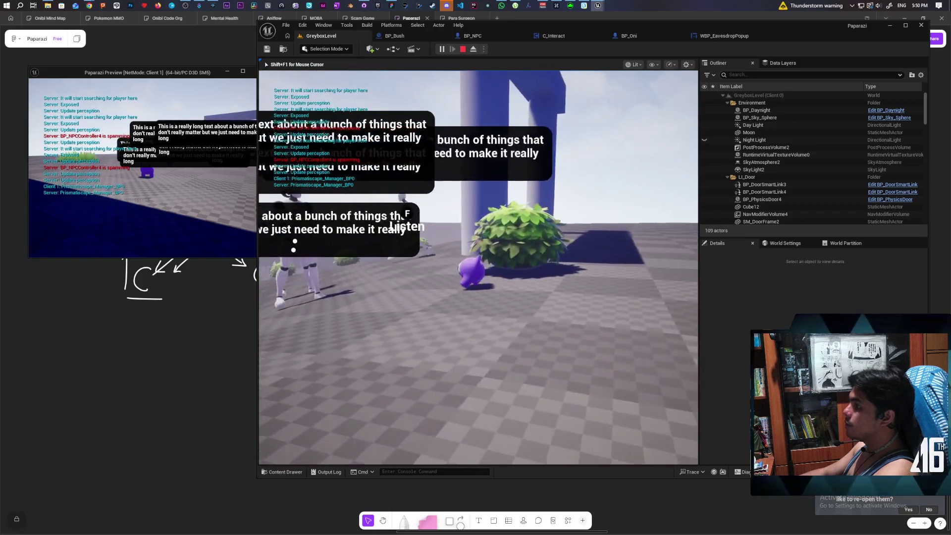
{"action": "key", "text": "d"}
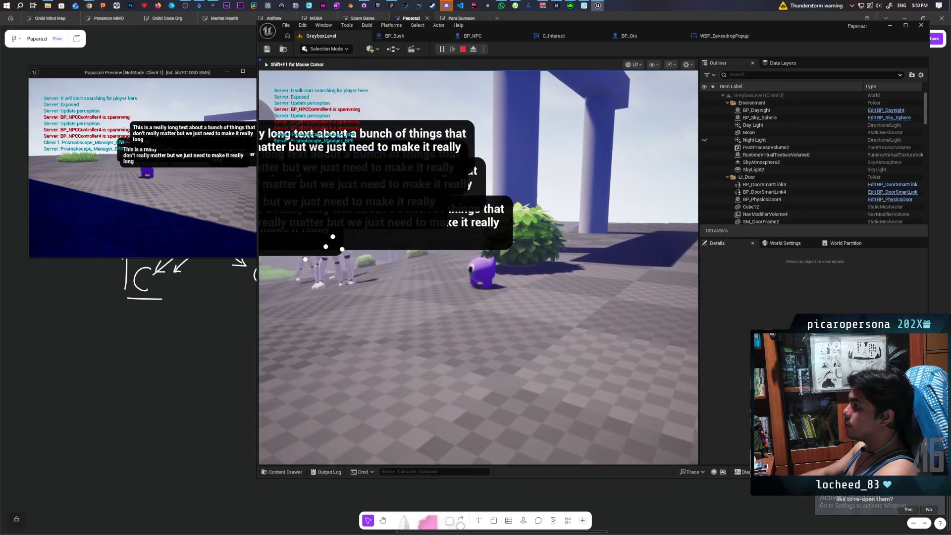
{"action": "key", "text": "Escape"}
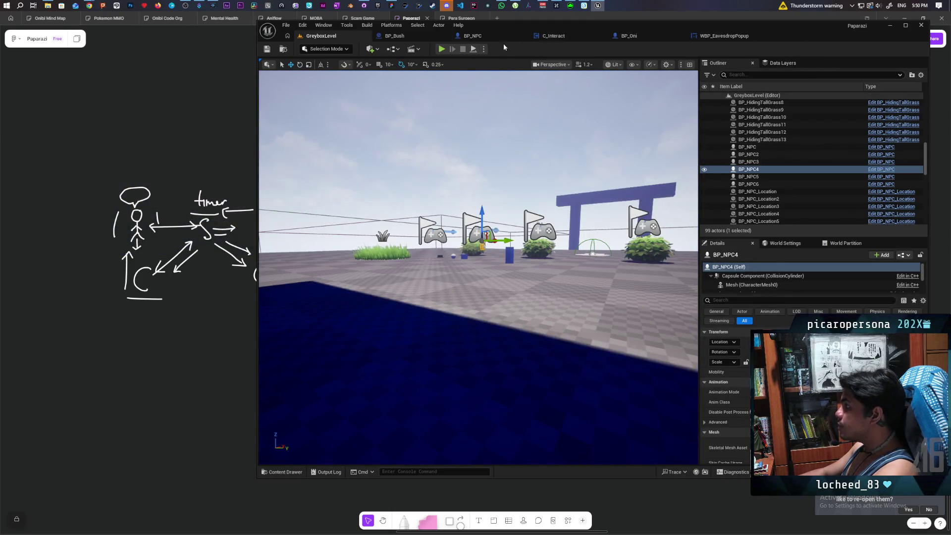
Tick Hidden in Game on BP_NPC's Eavesdrop Widget, then compile and save
{"action": "left_click", "coordinate": [468, 36]}
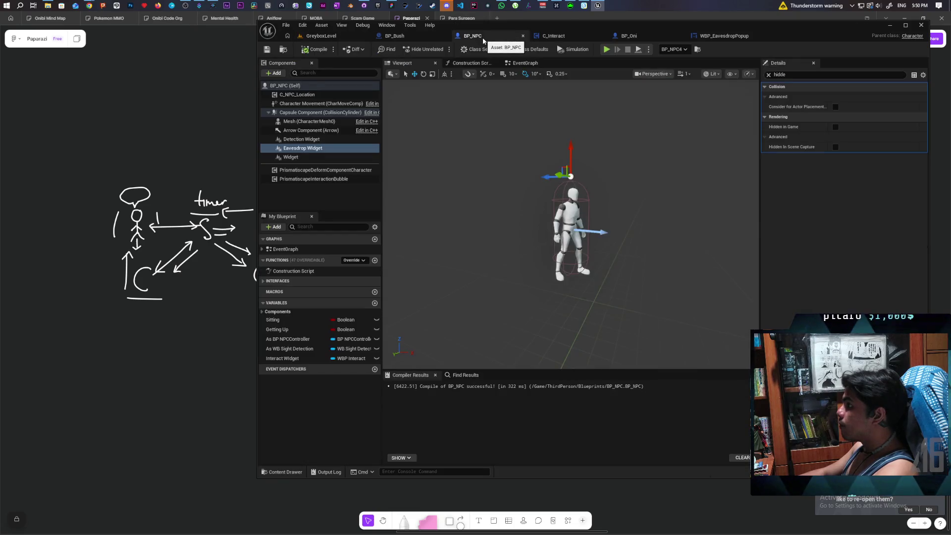
{"action": "left_click", "coordinate": [835, 127]}
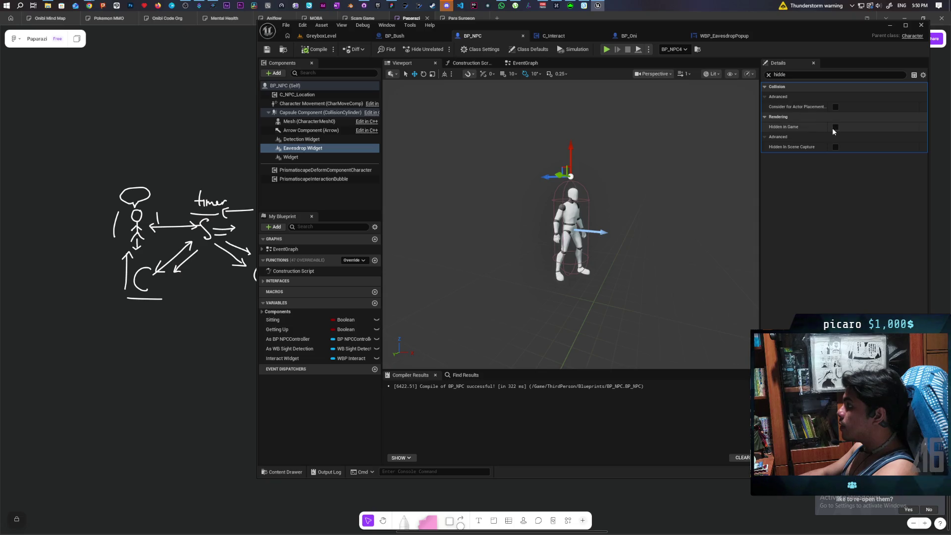
{"action": "left_click", "coordinate": [310, 49]}
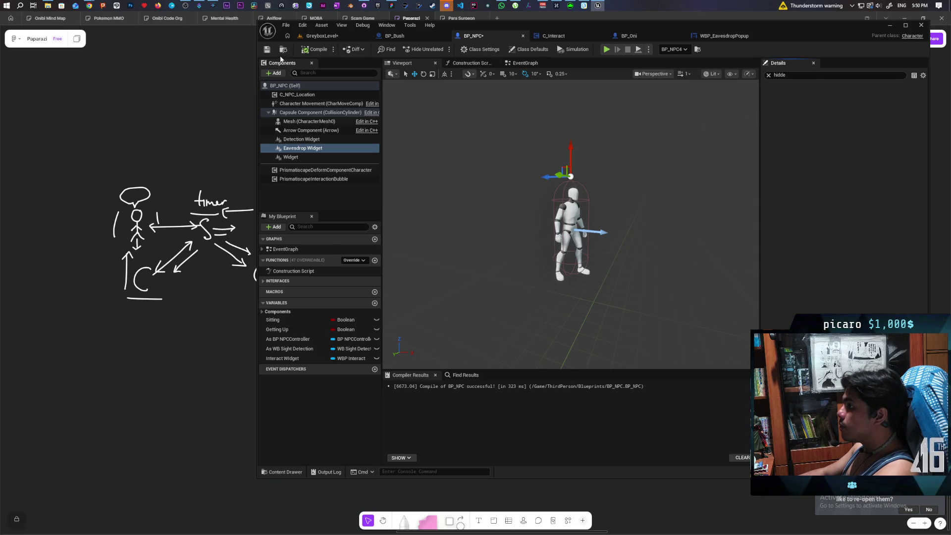
{"action": "left_click", "coordinate": [272, 51]}
In the EventGraph, add a Set Hidden in Game node targeting Eavesdrop Widget, wired from Start Eavesdrop
{"action": "left_click", "coordinate": [526, 63]}
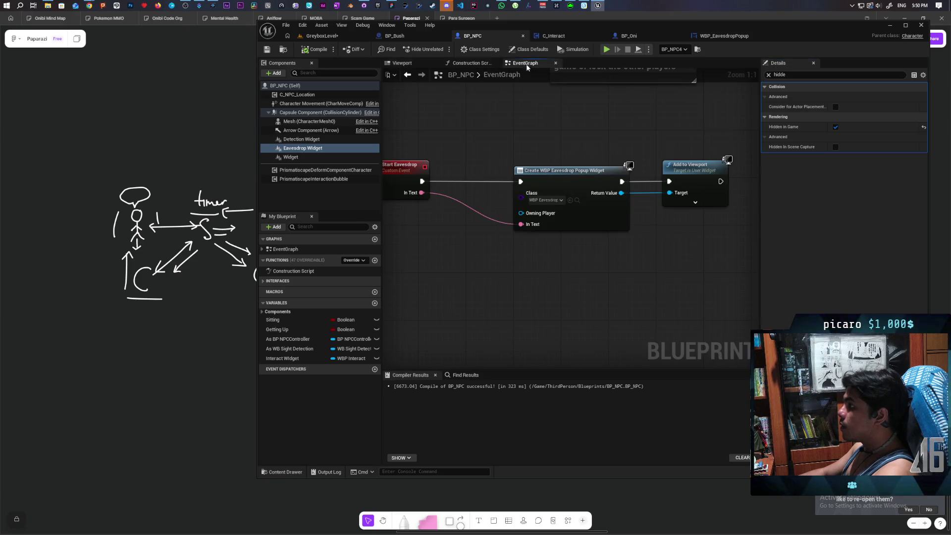
{"action": "scroll", "coordinate": [558, 211], "scroll_direction": "down", "scroll_amount": 4}
{"action": "scroll", "coordinate": [519, 239], "scroll_direction": "up", "scroll_amount": 3}
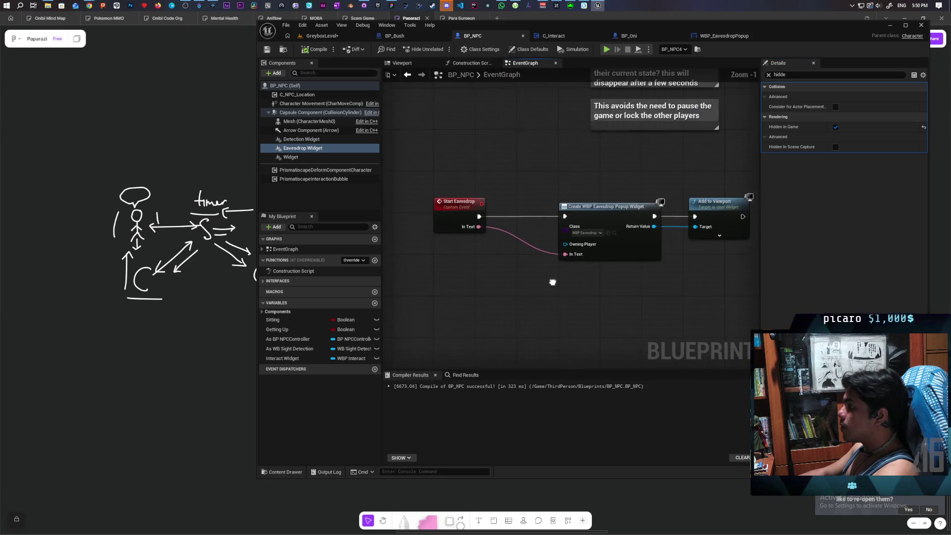
{"action": "left_click_drag", "start_coordinate": [446, 181], "coordinate": [504, 277]}
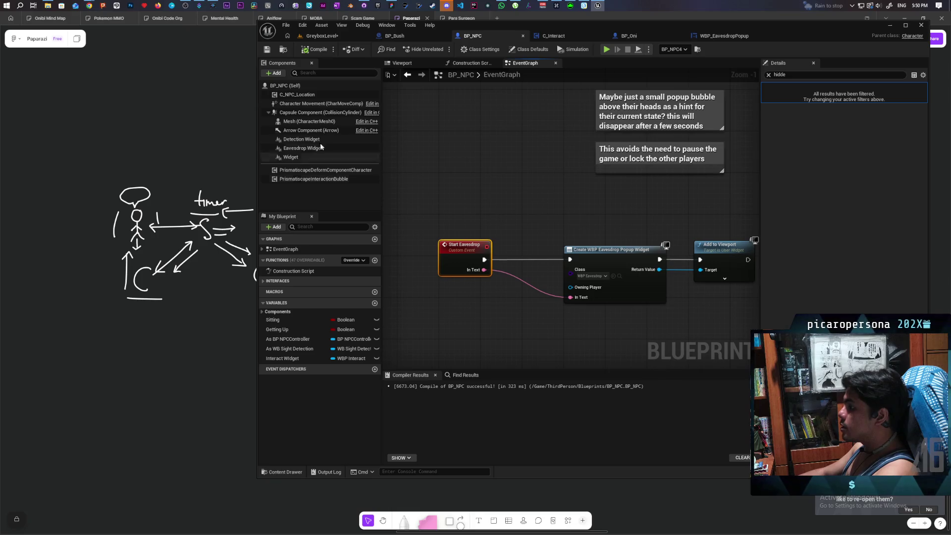
{"action": "left_click_drag", "start_coordinate": [303, 148], "coordinate": [502, 218]}
{"action": "type", "text": "set hidden"}
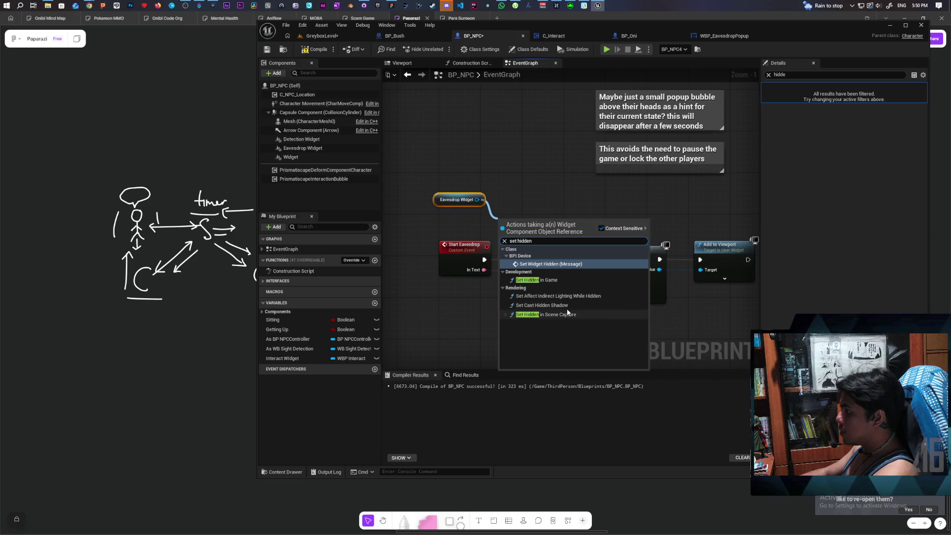
{"action": "left_click", "coordinate": [550, 281]}
{"action": "left_click_drag", "start_coordinate": [526, 239], "coordinate": [557, 213]}
{"action": "left_click_drag", "start_coordinate": [485, 259], "coordinate": [534, 208]}
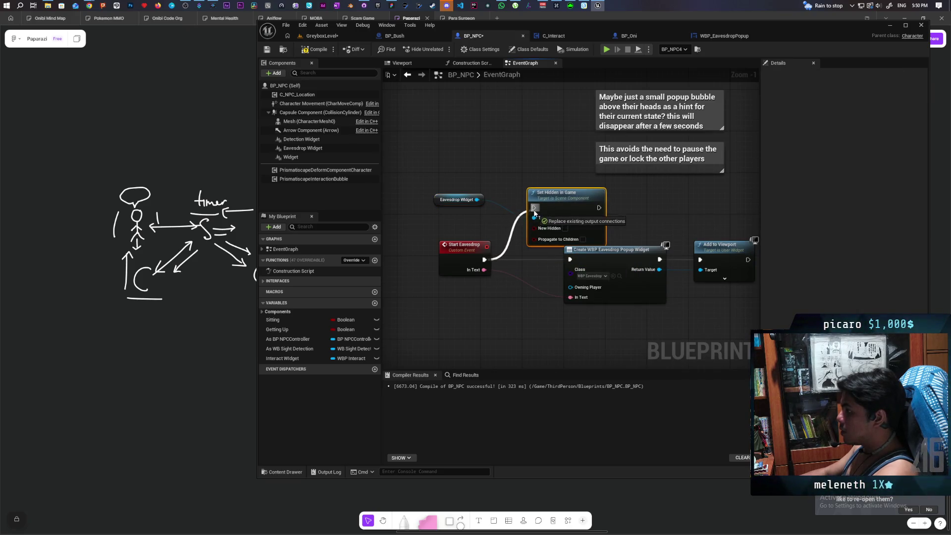
{"action": "left_click", "coordinate": [340, 36]}
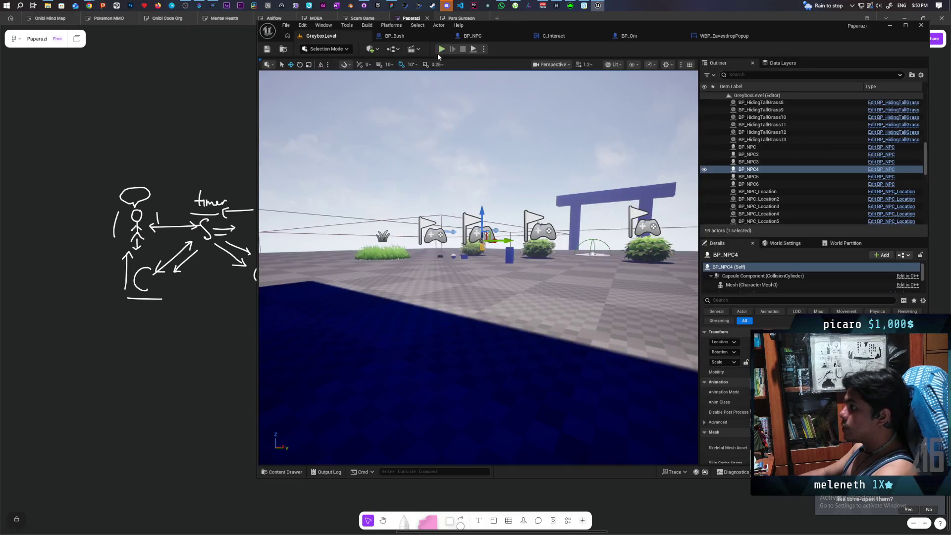
Start a multiplayer play-test and walk toward the NPCs to frame the wide eavesdrop bubble
{"action": "left_click", "coordinate": [441, 49]}
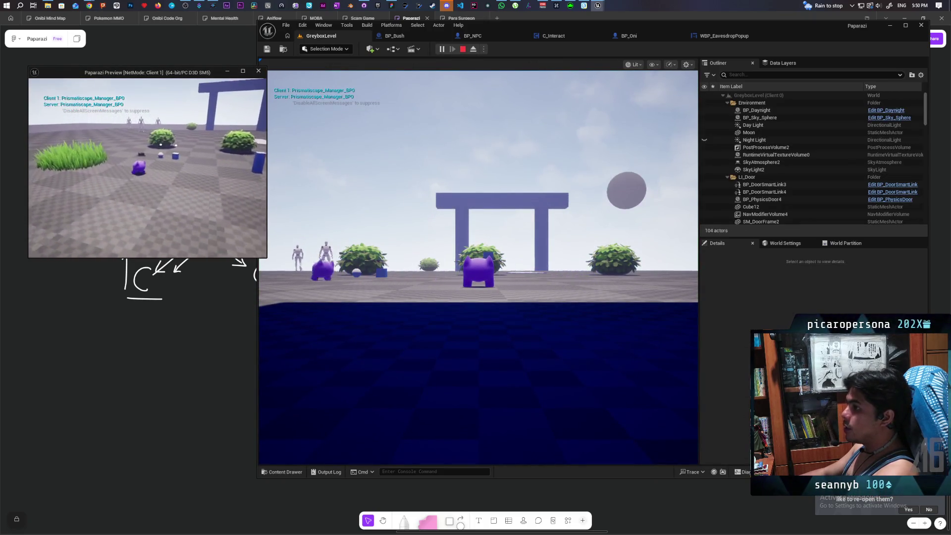
{"action": "key", "text": "w"}
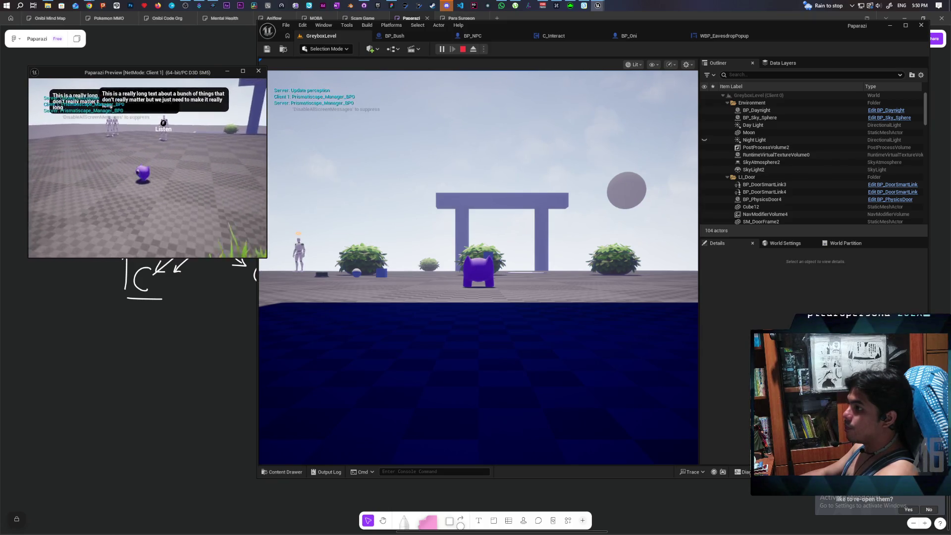
{"action": "left_click", "coordinate": [460, 176]}
{"action": "key", "text": "w"}
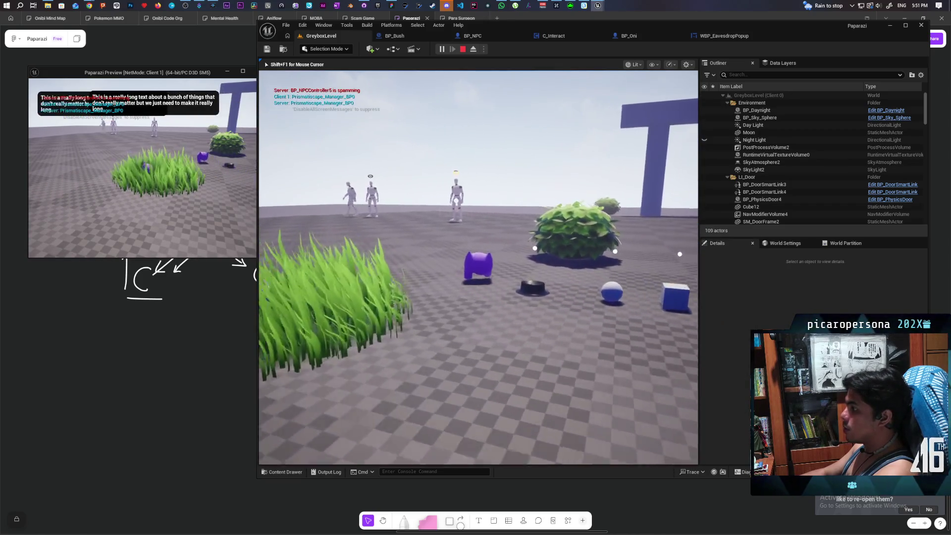
{"action": "key", "text": "d"}
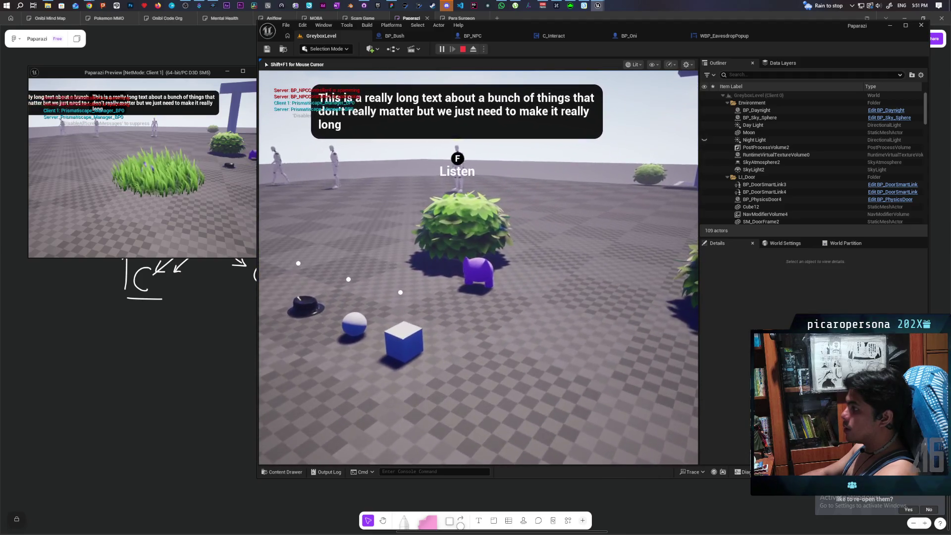
{"action": "key", "text": "d"}
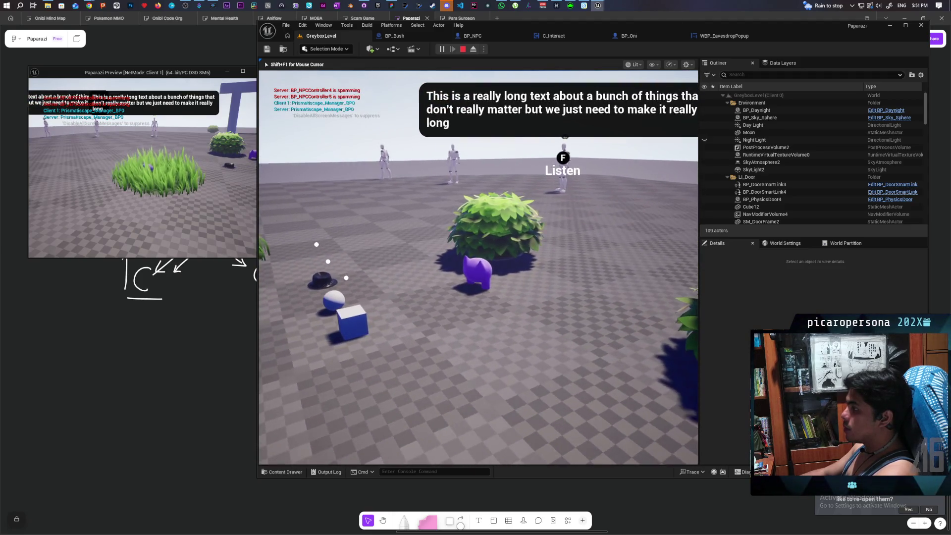
{"action": "key", "text": "w"}
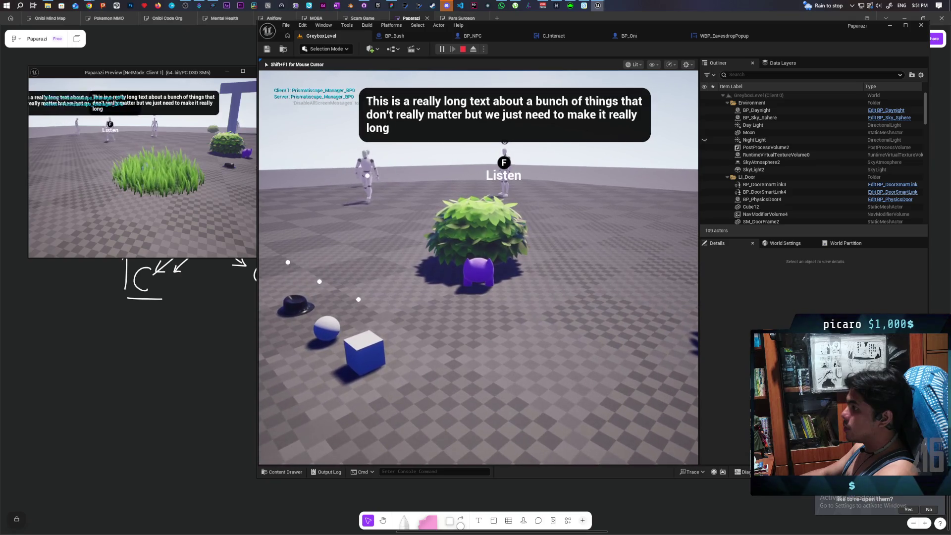
Hide in the bush, look between the NPCs and the purple wall, then stop the session
{"action": "key", "text": "w"}
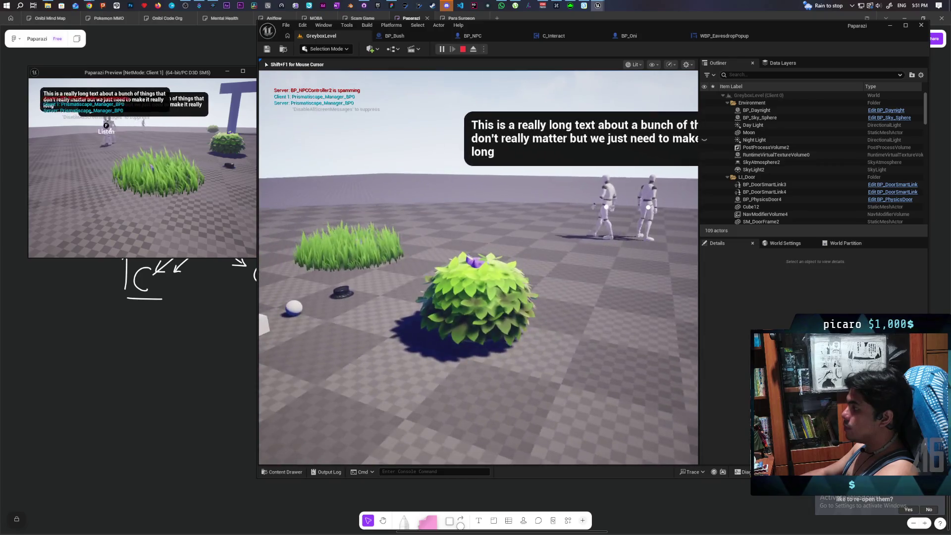
{"action": "key", "text": "s"}
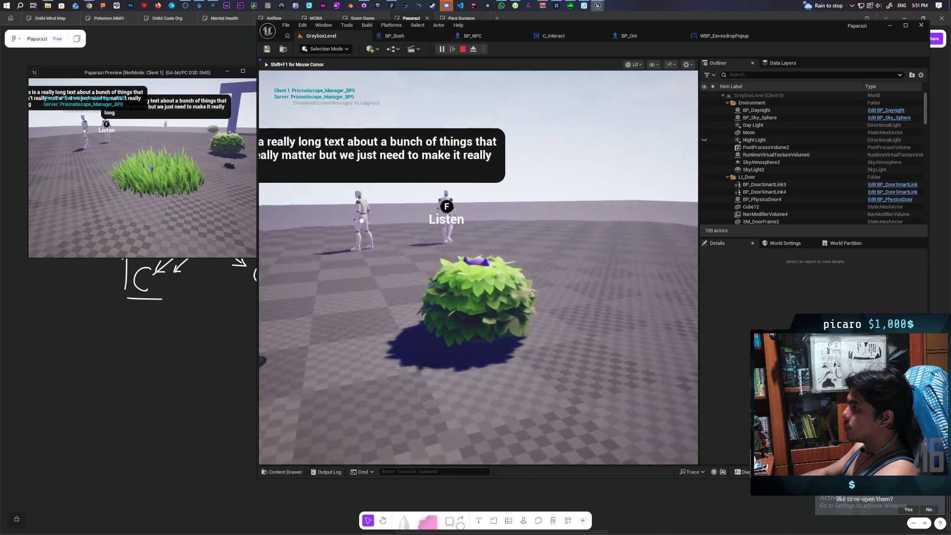
{"action": "key", "text": "d"}
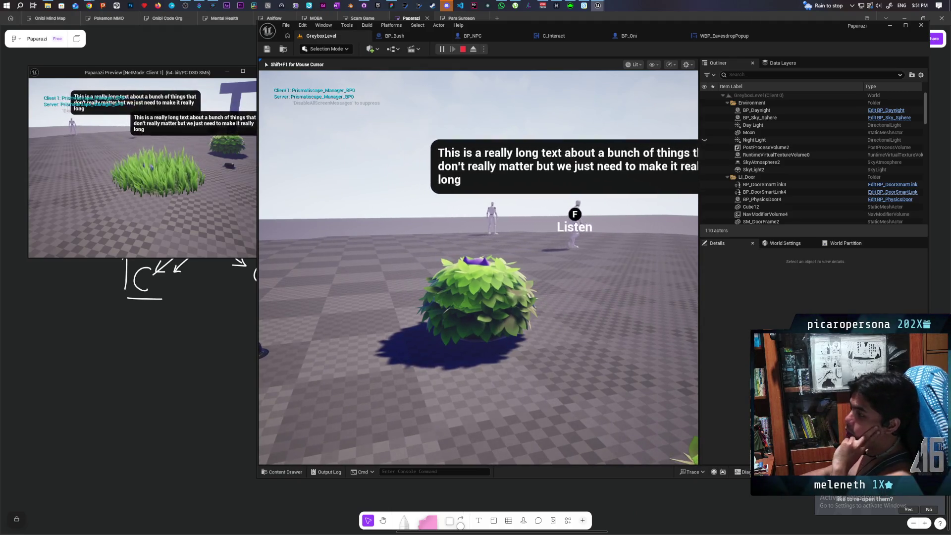
{"action": "key", "text": "a"}
{"action": "key", "text": "a"}
{"action": "key", "text": "d"}
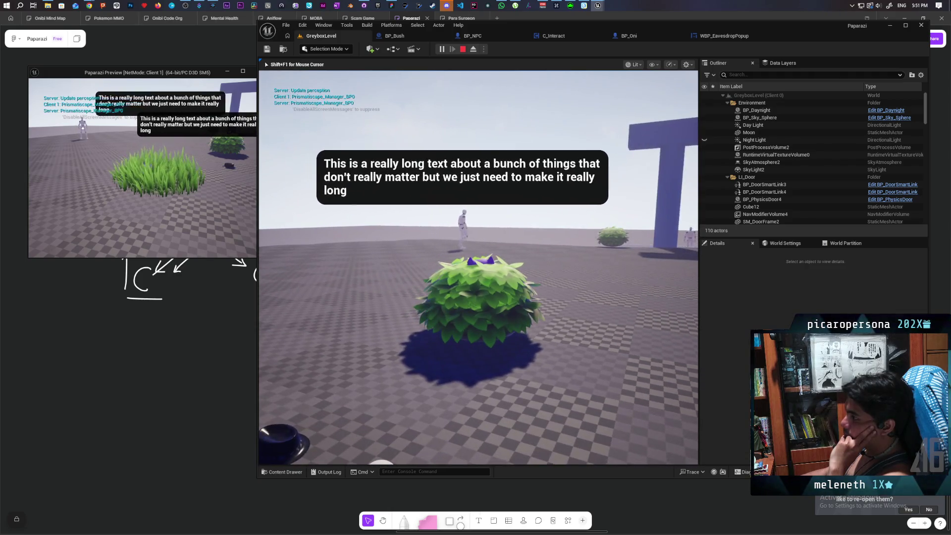
{"action": "key", "text": "a"}
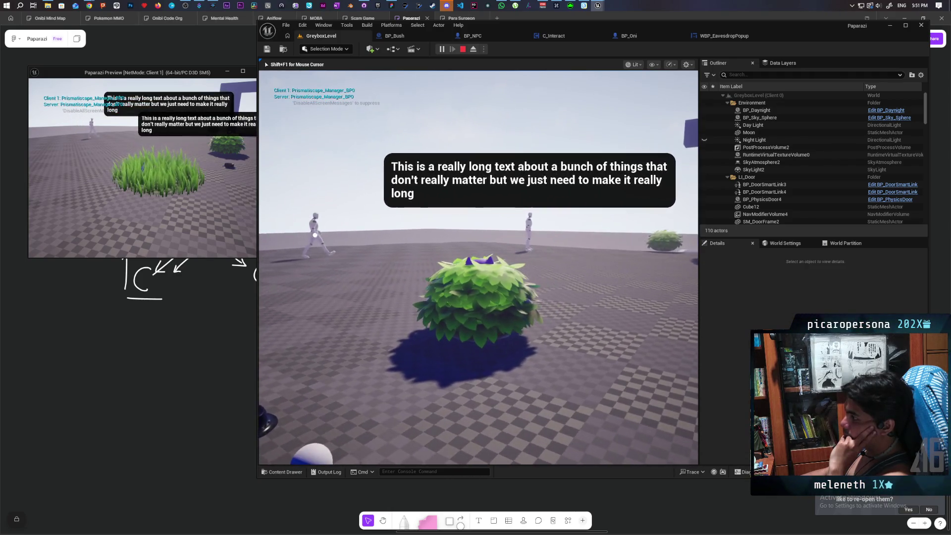
{"action": "key", "text": "d"}
{"action": "key", "text": "a"}
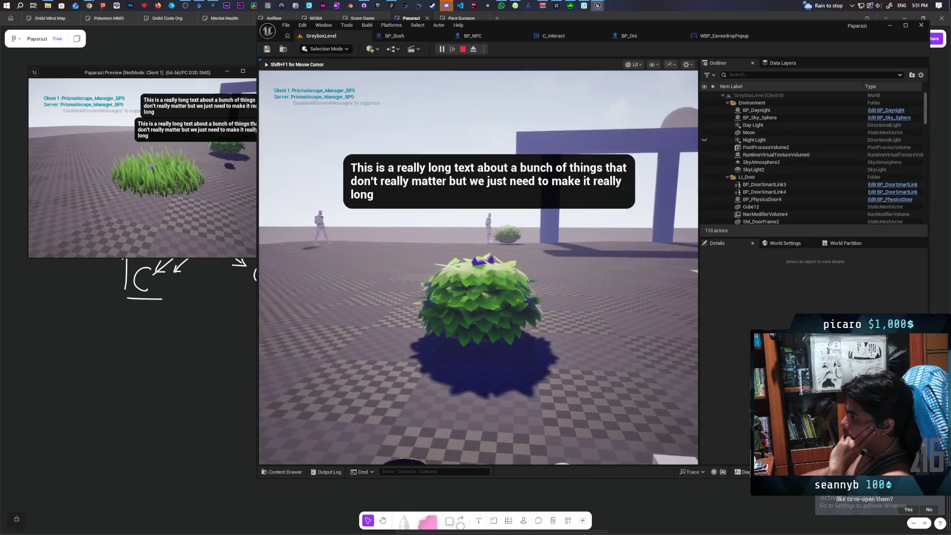
{"action": "key", "text": "a"}
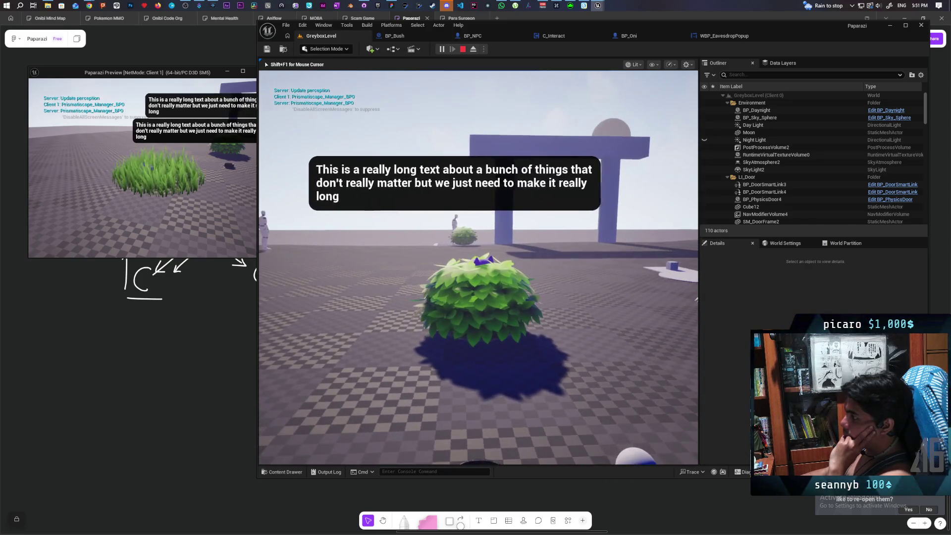
{"action": "key", "text": "d"}
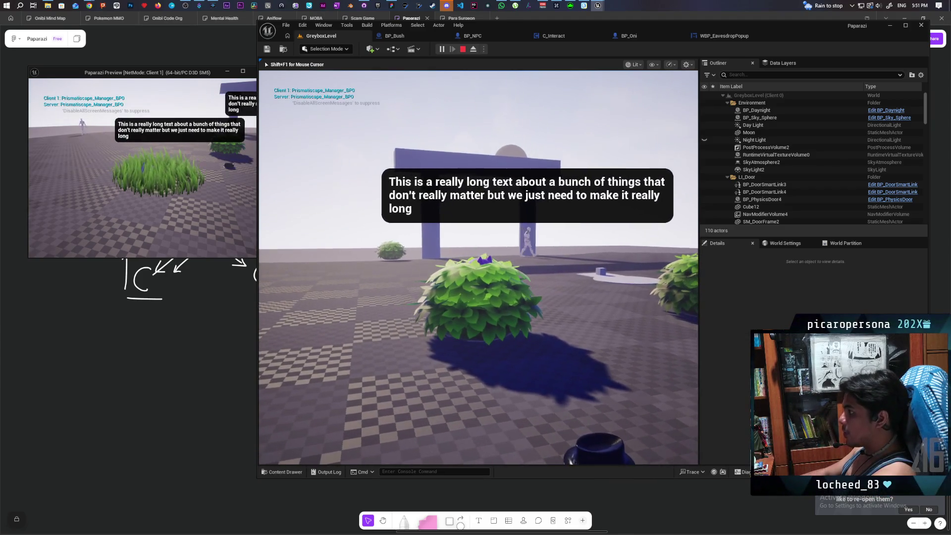
{"action": "key", "text": "Escape"}
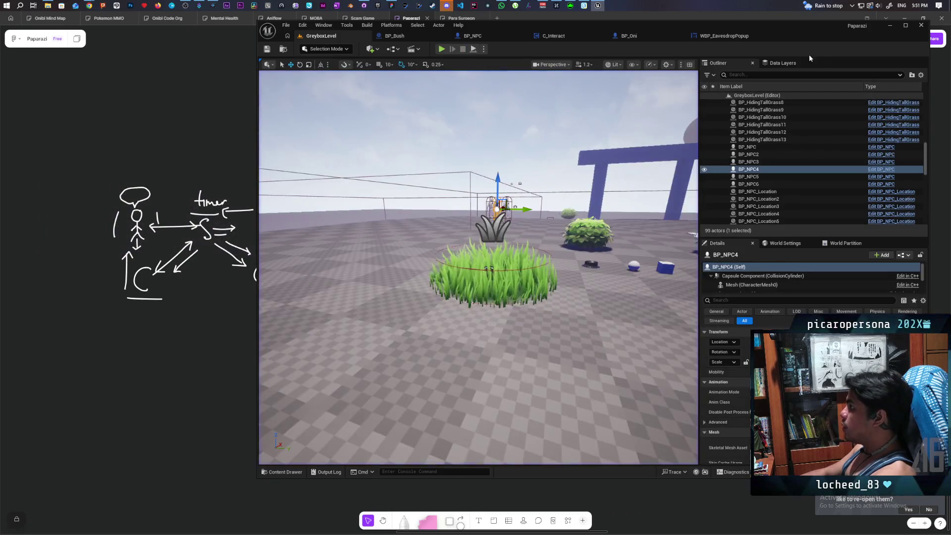
Cap WBP_EavesdropPopup's Size Box at a Max Desired Width of 600, then compile and save
{"action": "left_click", "coordinate": [723, 36]}
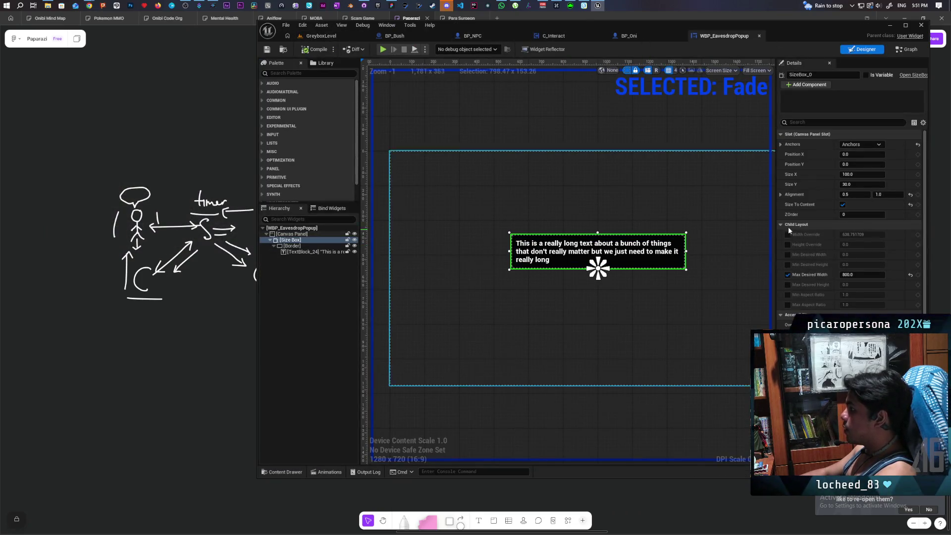
{"action": "left_click", "coordinate": [859, 276]}
{"action": "type", "text": "600"}
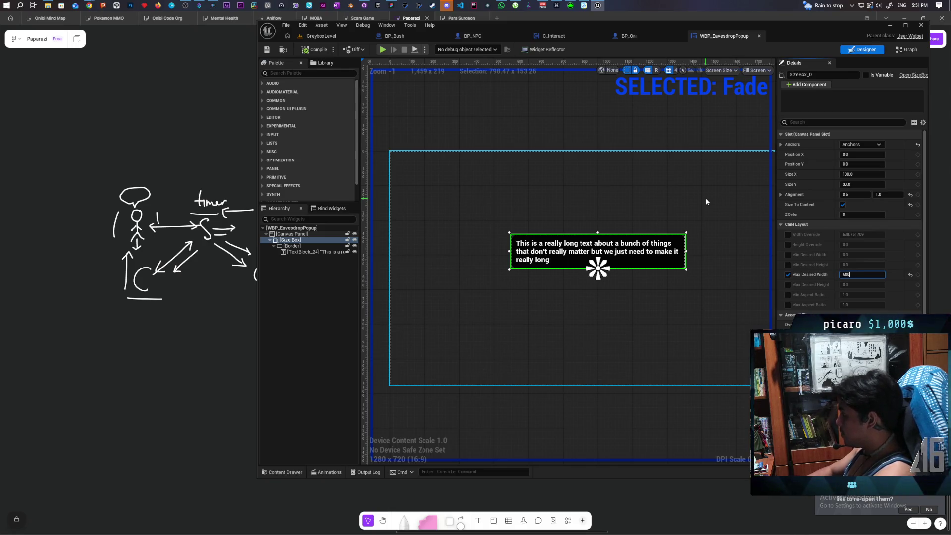
{"action": "key", "text": "Return"}
{"action": "left_click", "coordinate": [315, 51]}
{"action": "left_click", "coordinate": [269, 51]}
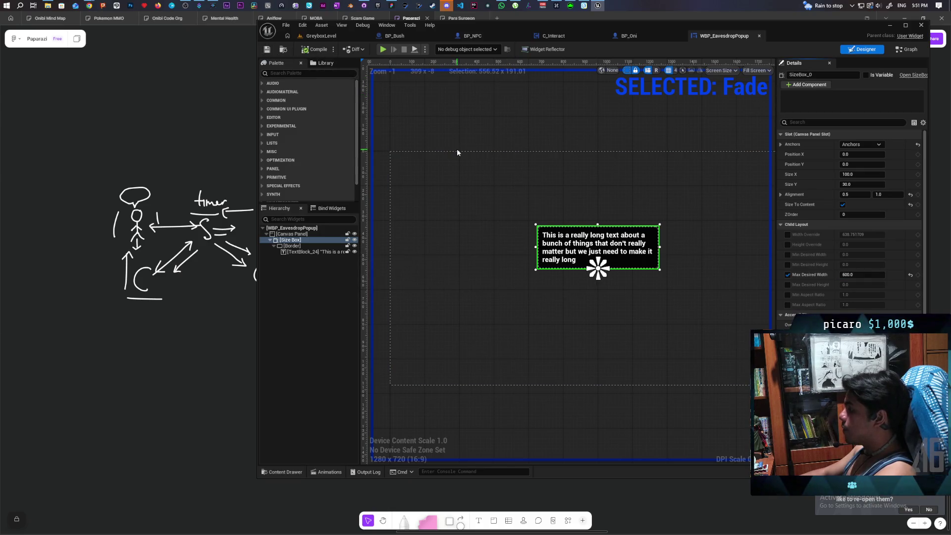
Give TextBlock_24 a smaller font size and save the widget
{"action": "left_click", "coordinate": [292, 252]}
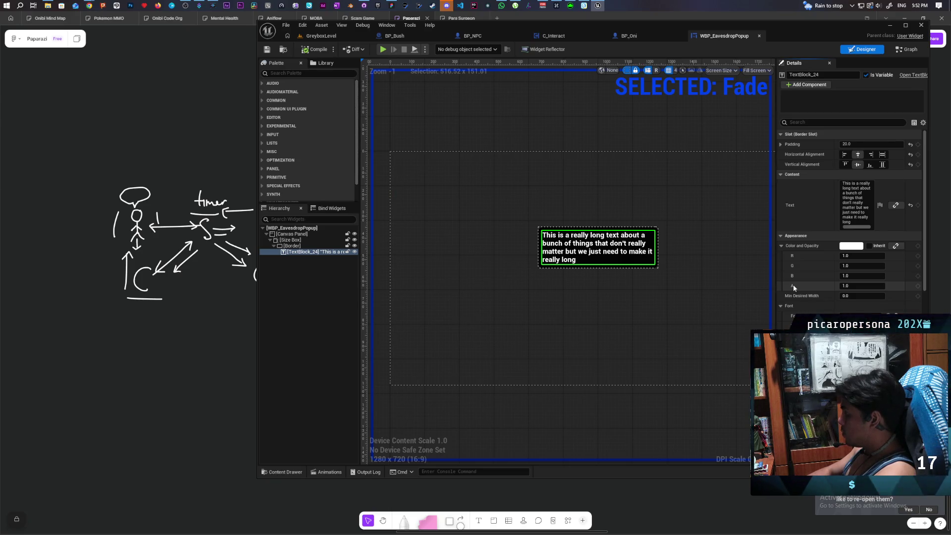
{"action": "key", "text": "Return"}
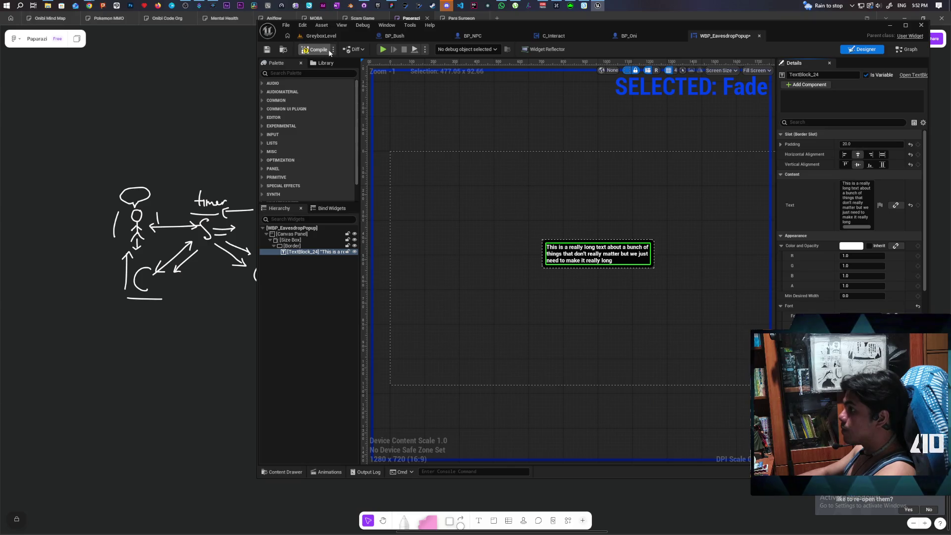
{"action": "key", "text": "ctrl+s"}
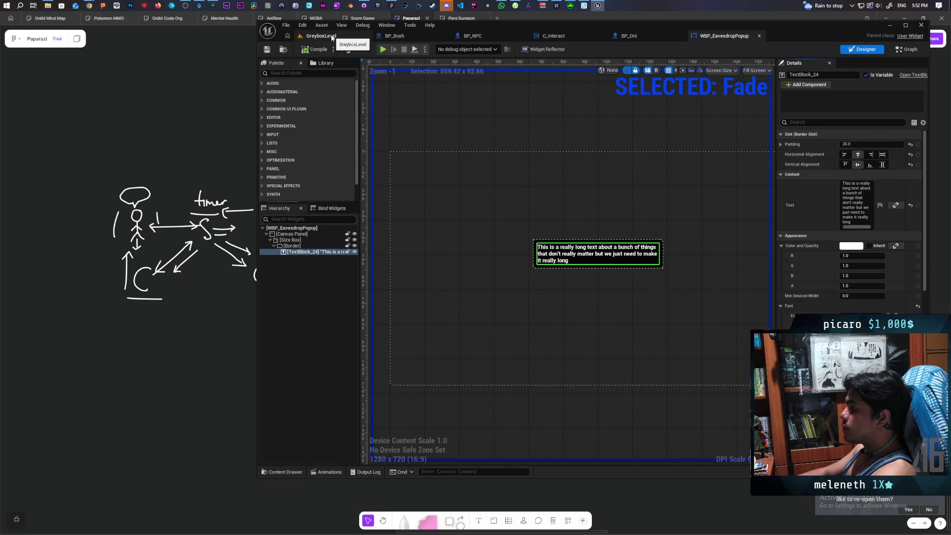
{"action": "left_click", "coordinate": [332, 37]}
Play-test in multiplayer, walk up to the NPC to see the three-line bubble, then stop
{"action": "key", "text": "alt+p"}
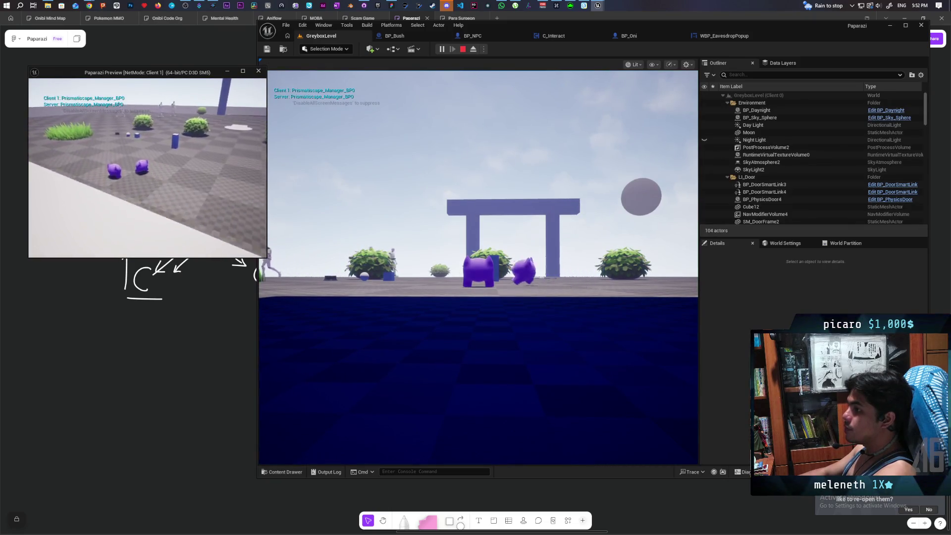
{"action": "key", "text": "f"}
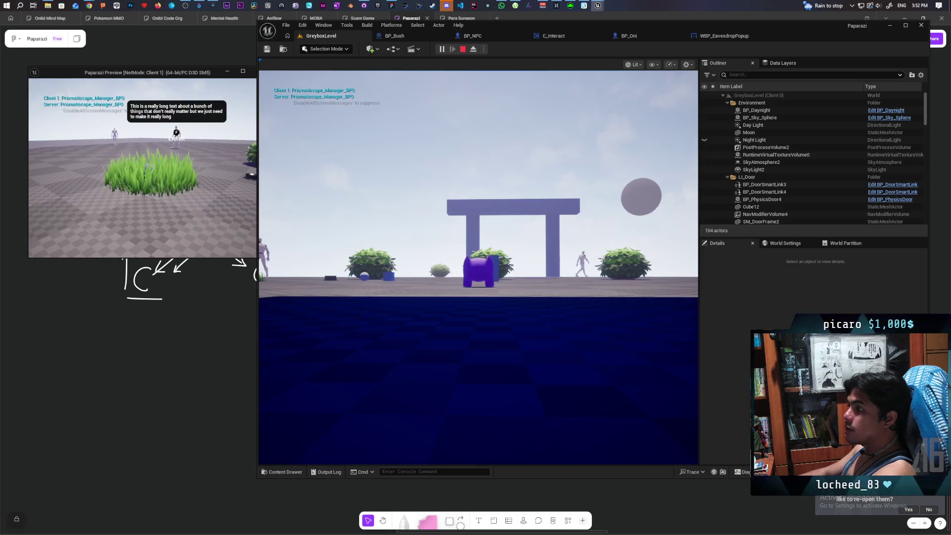
{"action": "left_click", "coordinate": [478, 268]}
{"action": "key", "text": "w"}
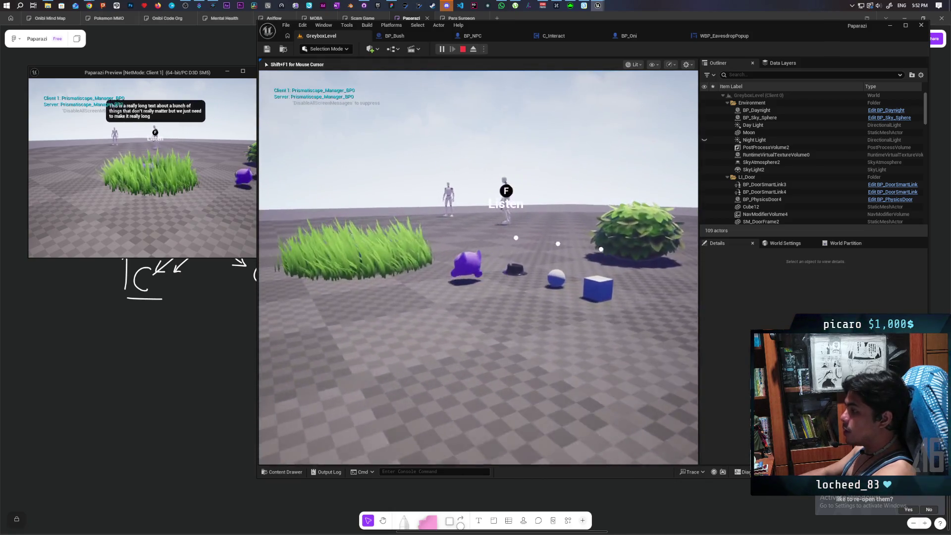
{"action": "key", "text": "w"}
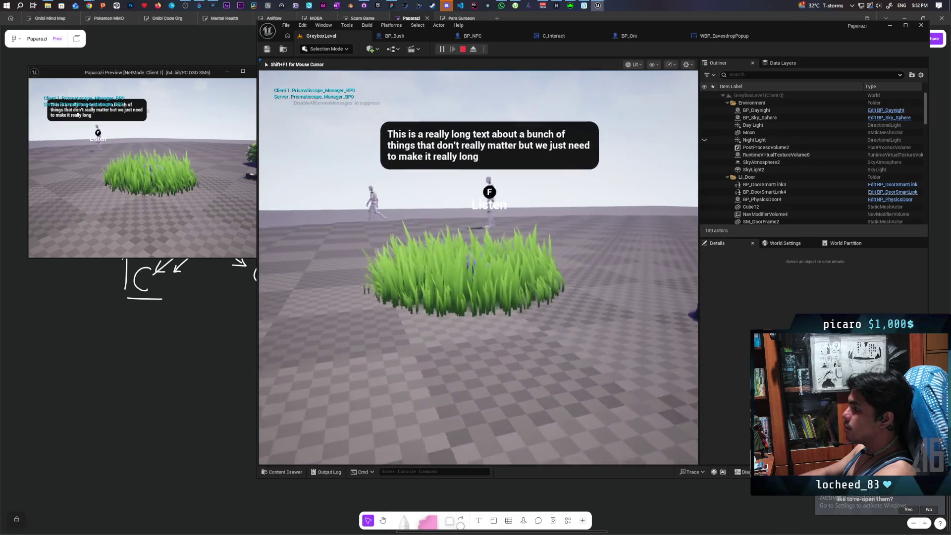
{"action": "key", "text": "a"}
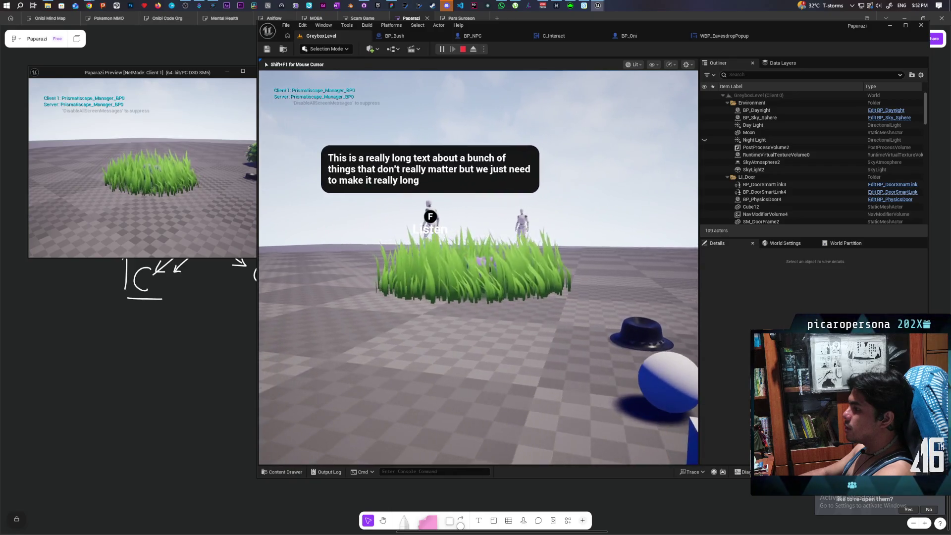
{"action": "key", "text": "a"}
{"action": "key", "text": "Escape"}
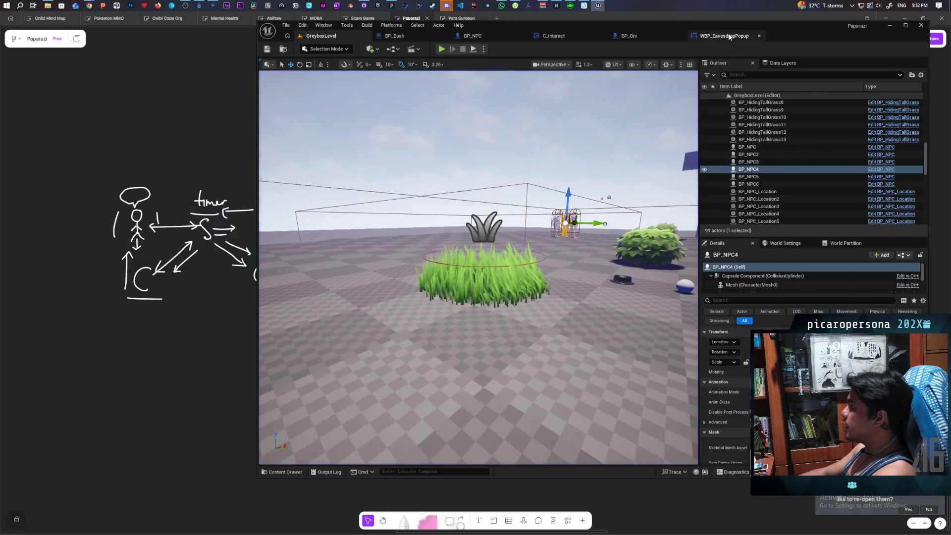
Reduce WBP_EavesdropPopup's Size Box Max Desired Width to 400 and return to GreyboxLevel
{"action": "left_click", "coordinate": [724, 35]}
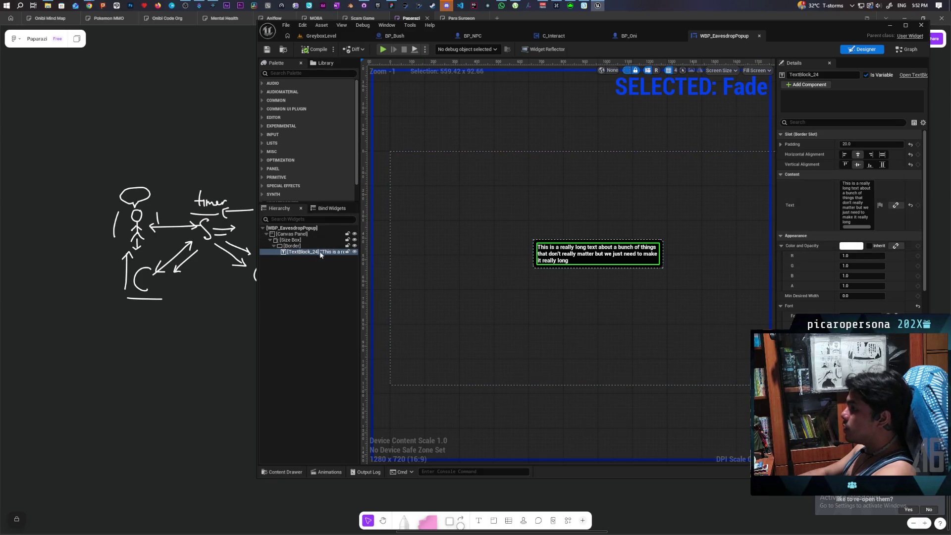
{"action": "left_click", "coordinate": [302, 239]}
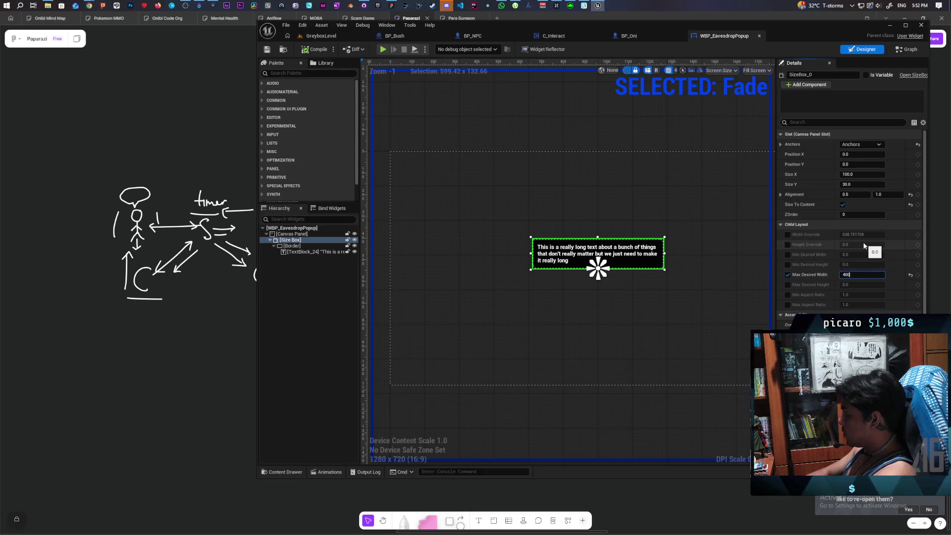
{"action": "type", "text": "400"}
{"action": "key", "text": "Return"}
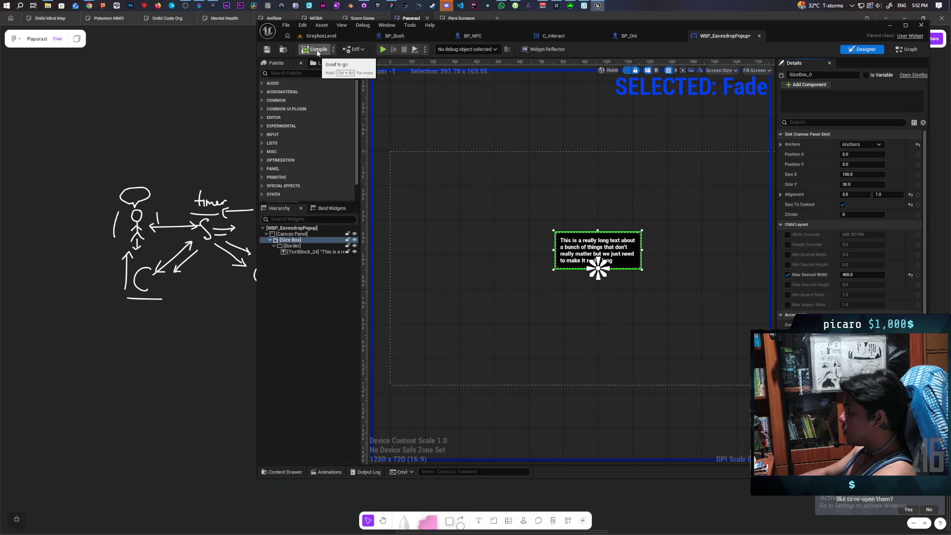
{"action": "left_click", "coordinate": [300, 36]}
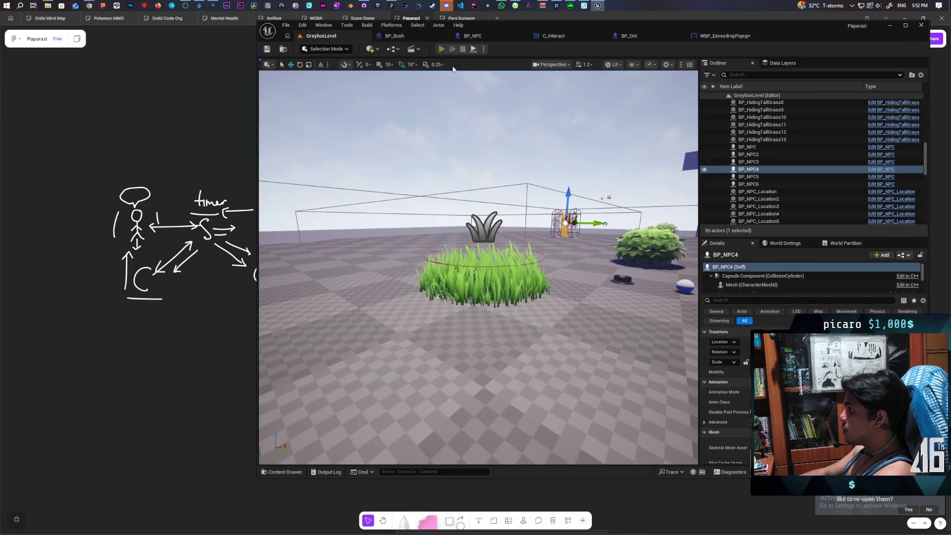
Launch a multiplayer play-test and walk through the grass to view the 400-wide bubble over the NPC
{"action": "key", "text": "alt+p"}
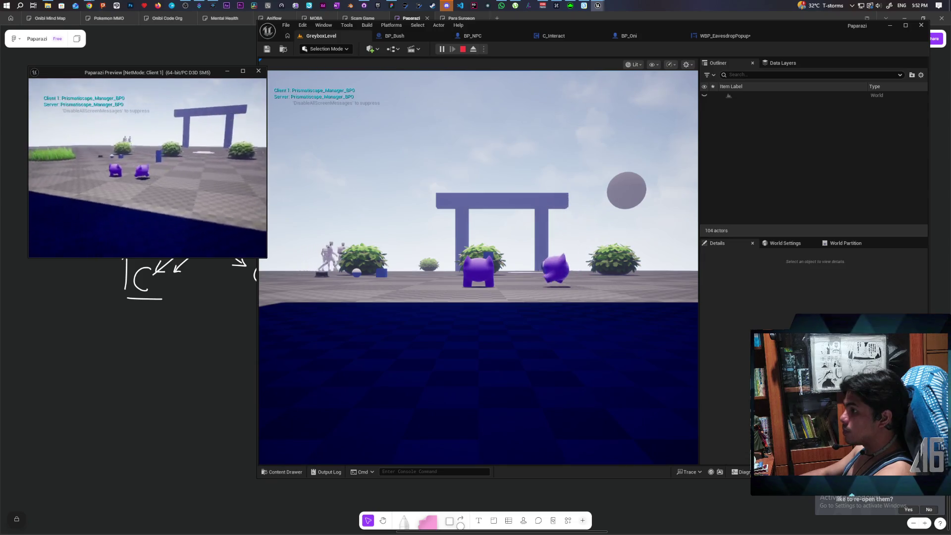
{"action": "key", "text": "w"}
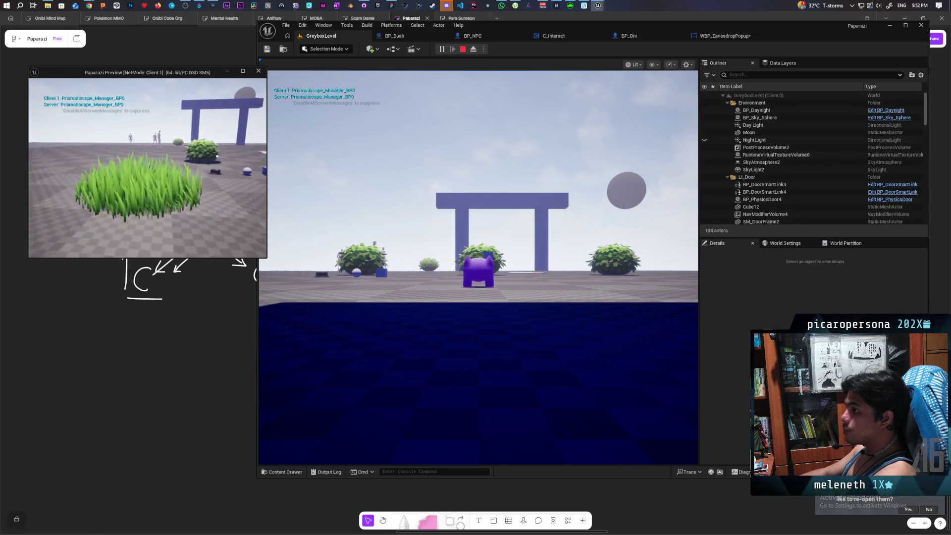
{"action": "key", "text": "s"}
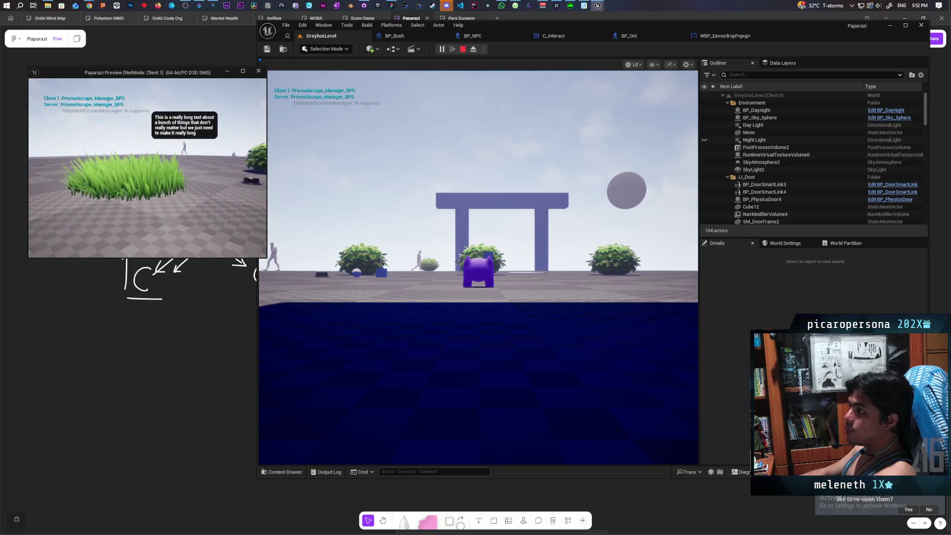
{"action": "key", "text": "w"}
{"action": "key", "text": "s"}
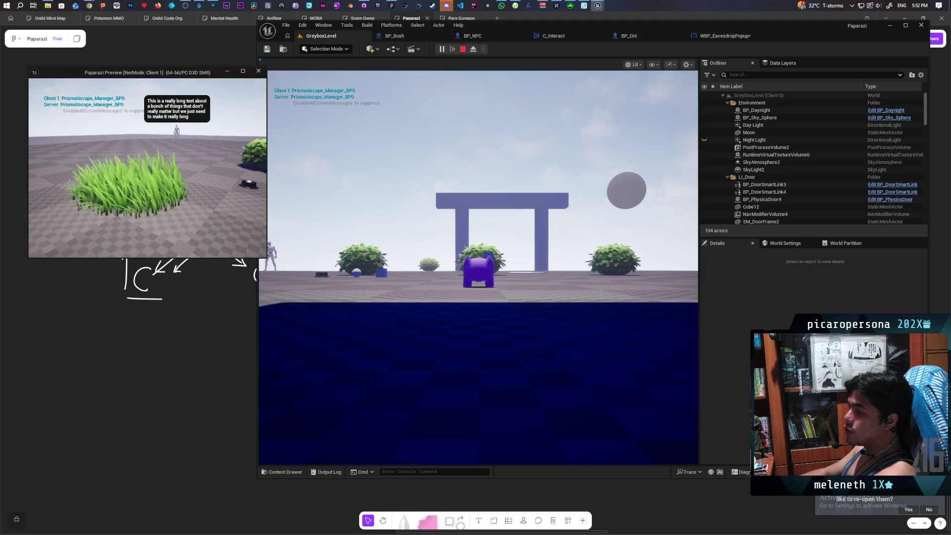
{"action": "left_click", "coordinate": [478, 268]}
{"action": "key", "text": "w"}
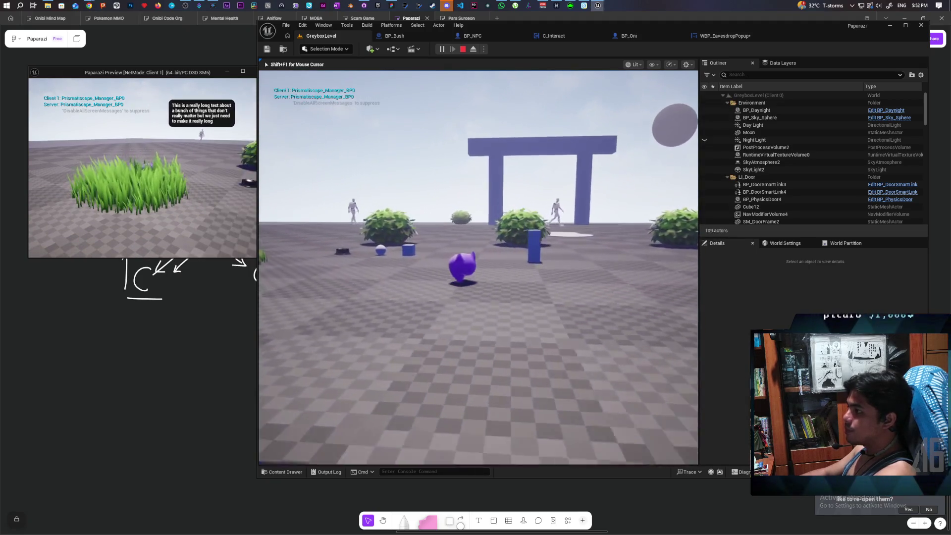
{"action": "key", "text": "w"}
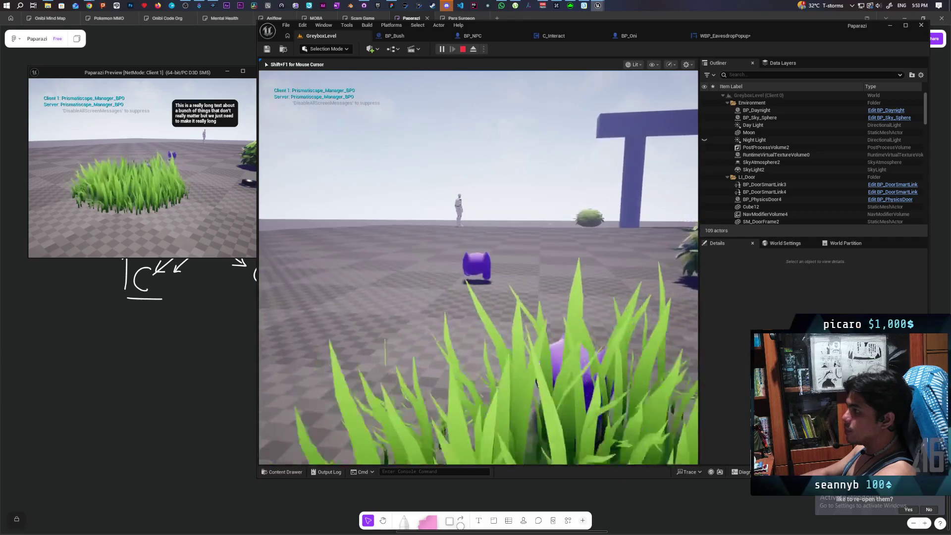
{"action": "key", "text": "s"}
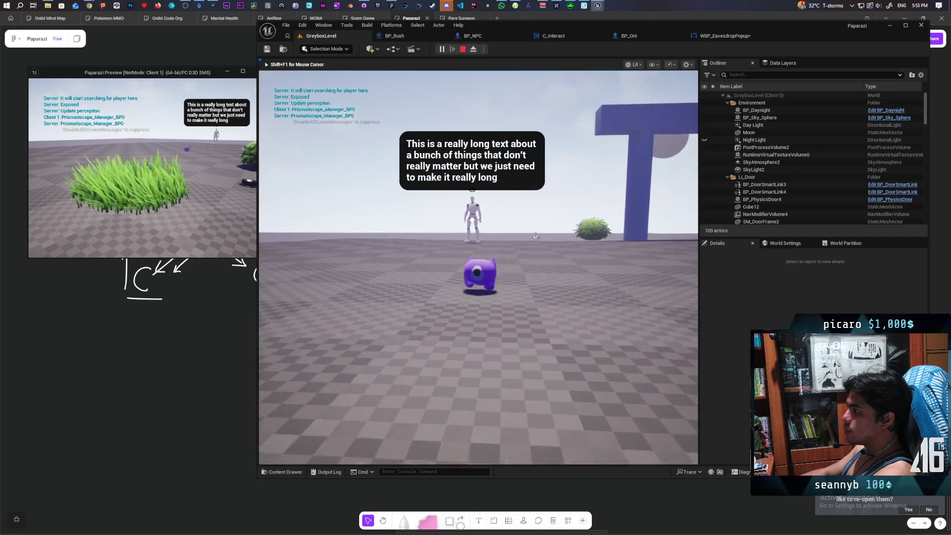
{"action": "key", "text": "w"}
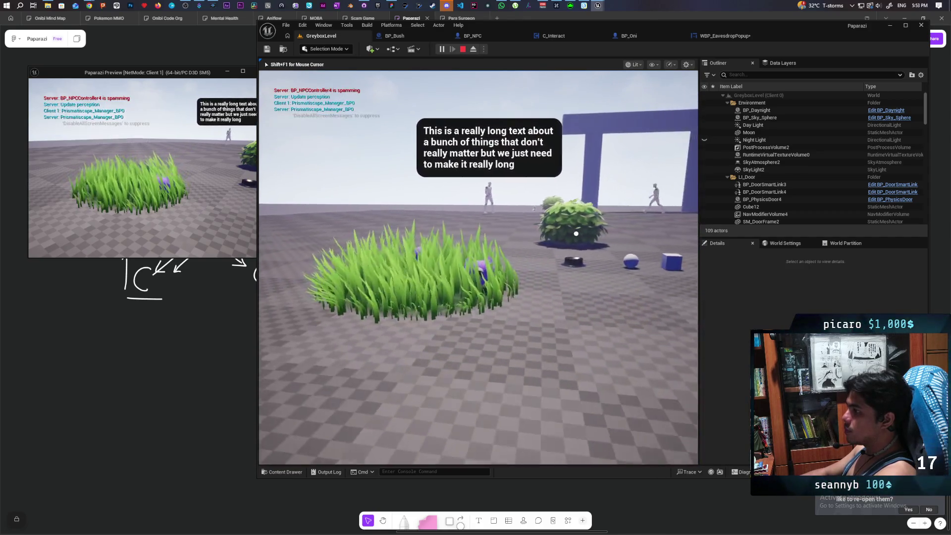